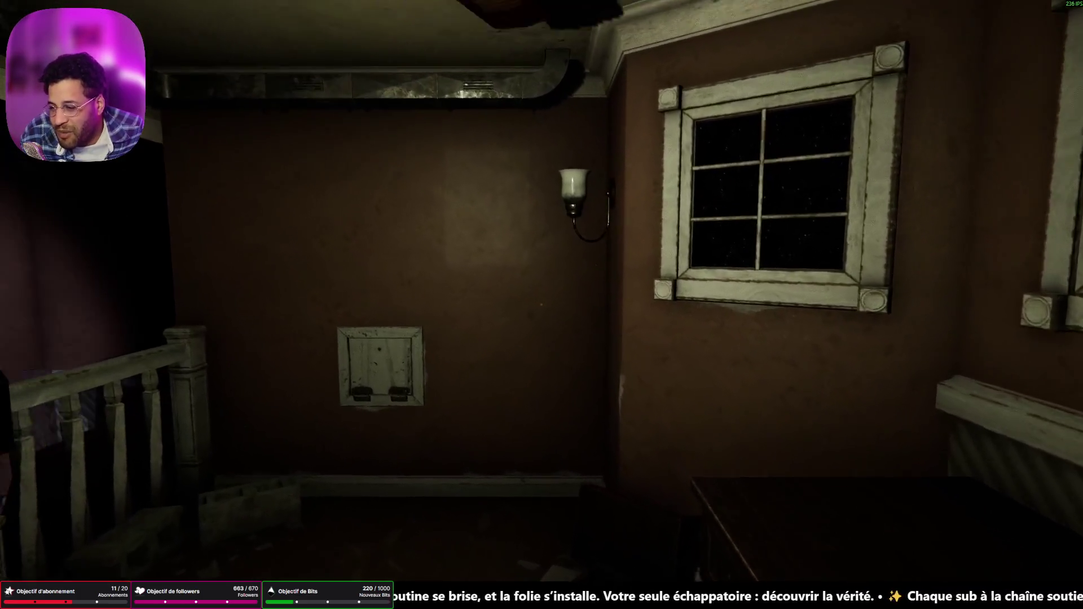
Walk up to the rainy windows in MADiSON's upstairs room and past the stair railing
key(w)
key(w)
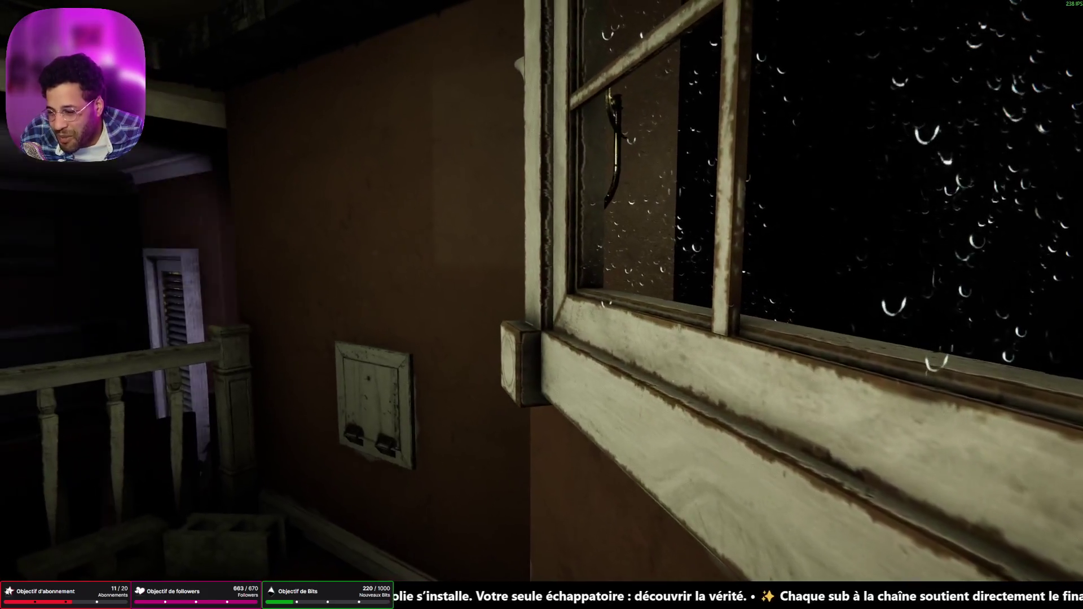
key(w)
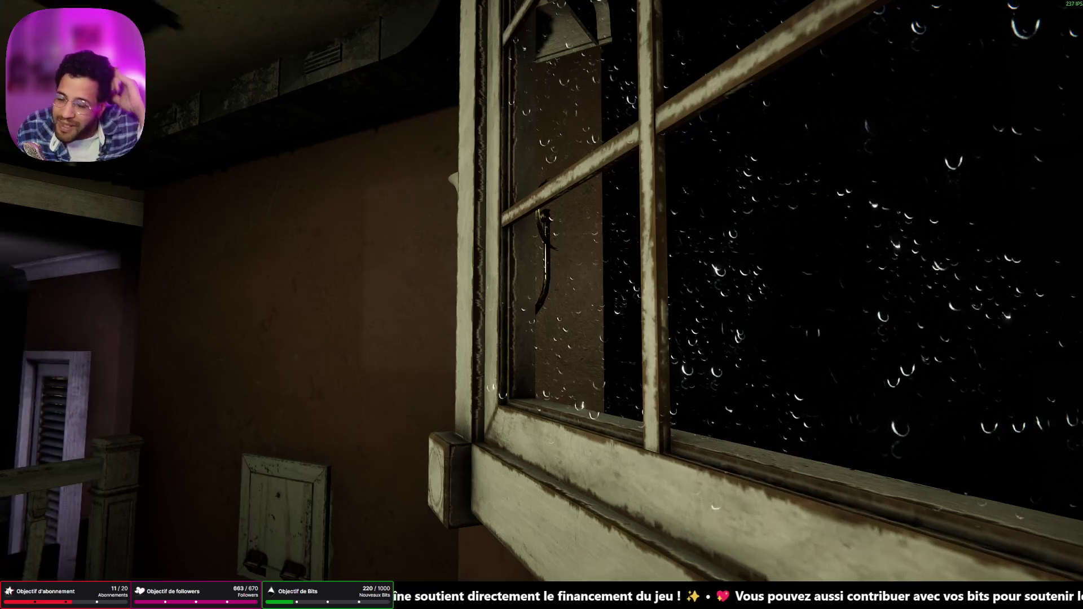
mouse_move(541, 304)
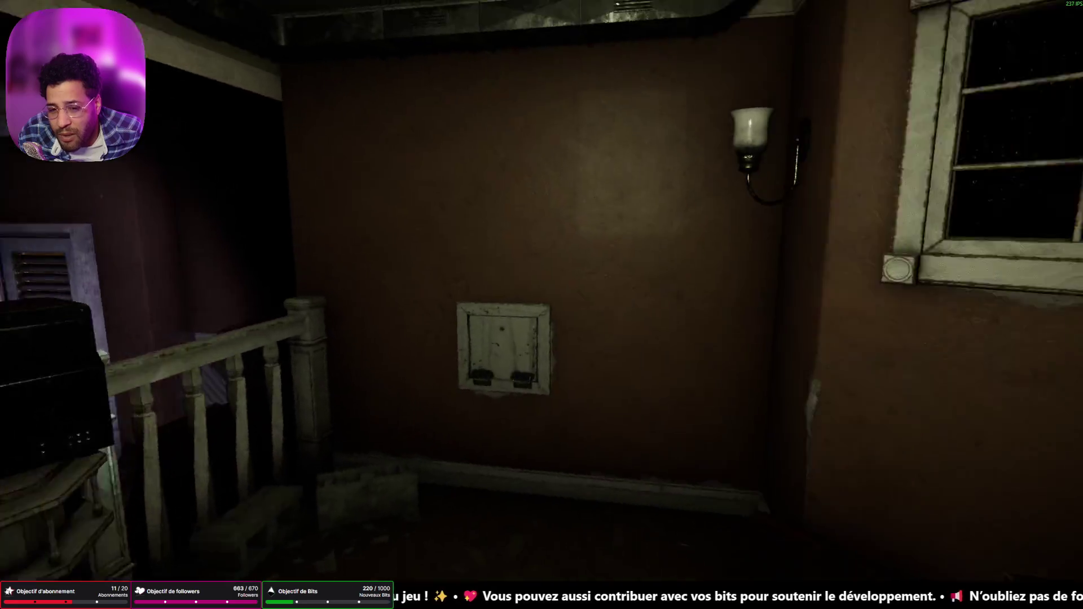
key(w)
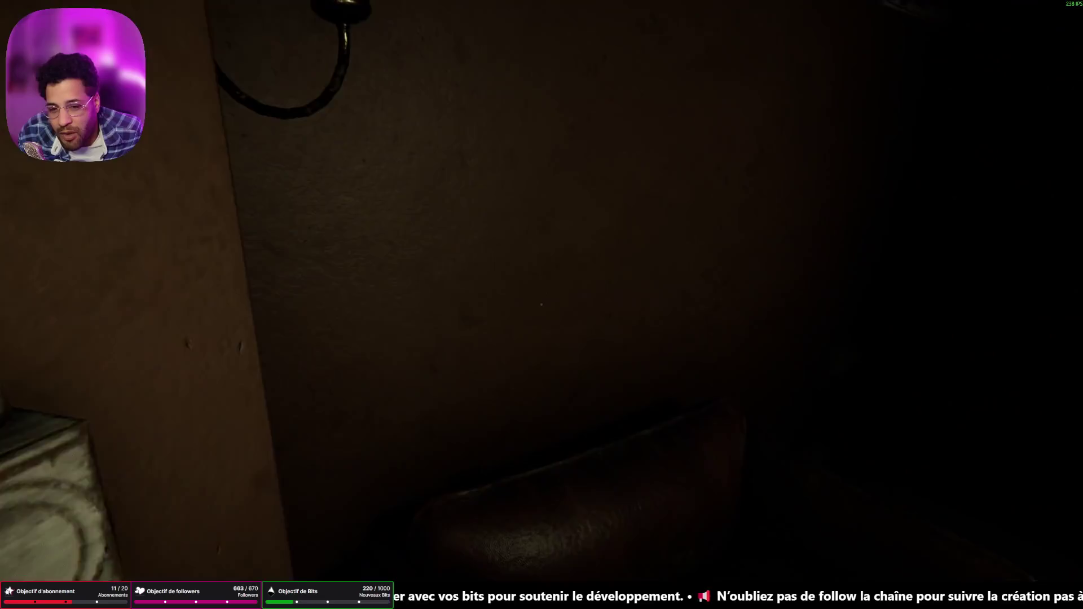
key(w)
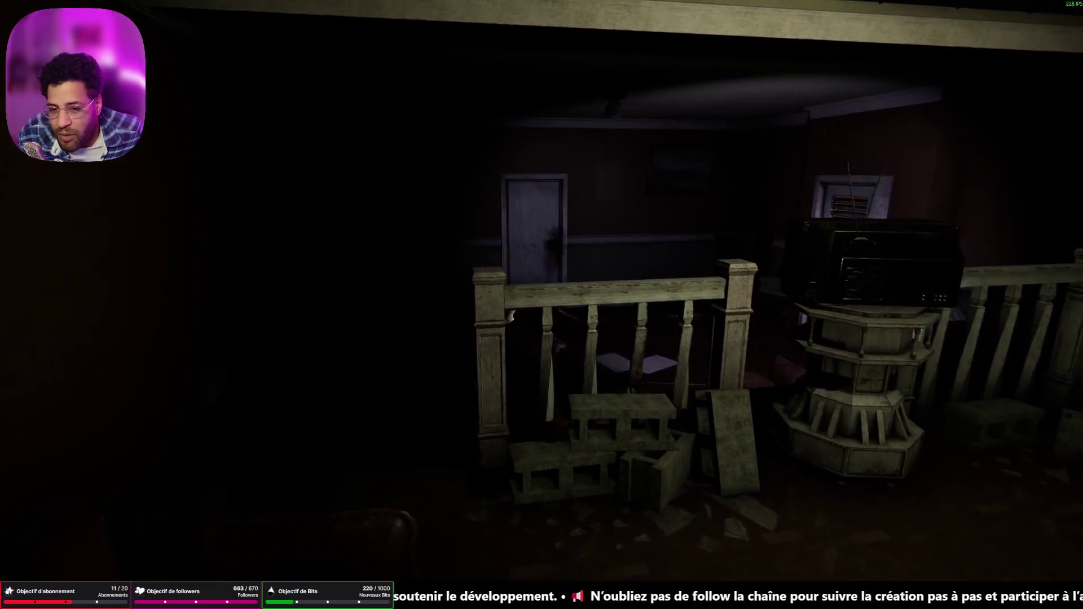
key(w)
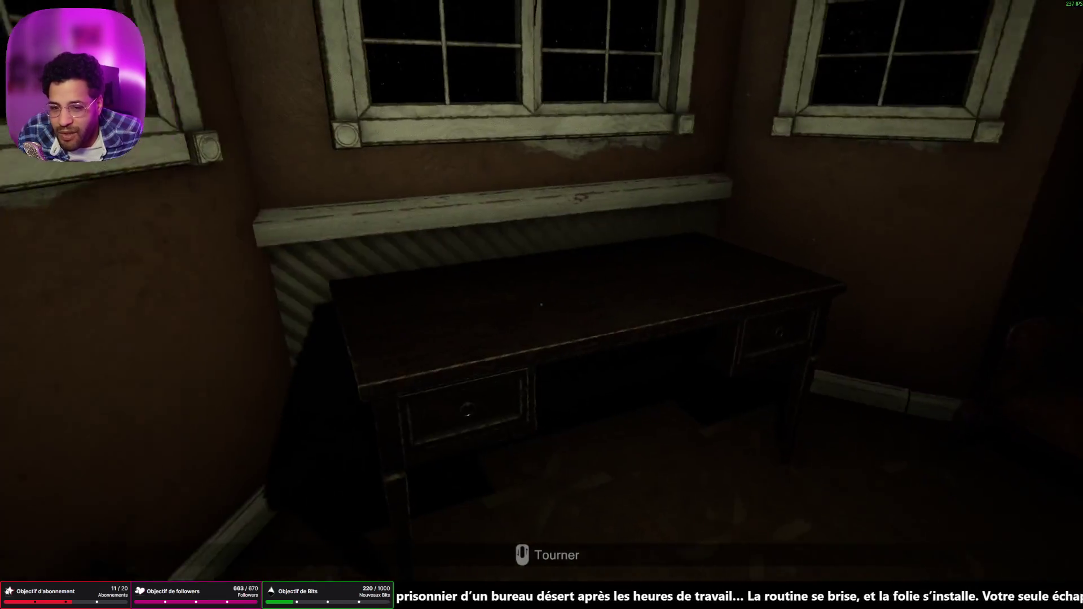
Approach the window beside the sconce and the doors, then pause the game
key(w)
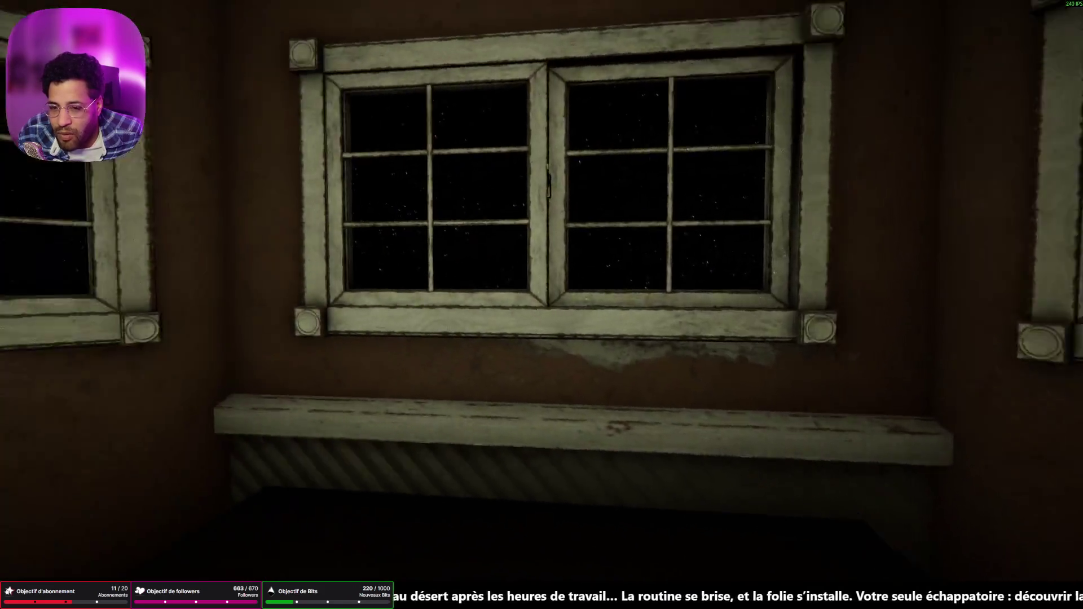
key(w)
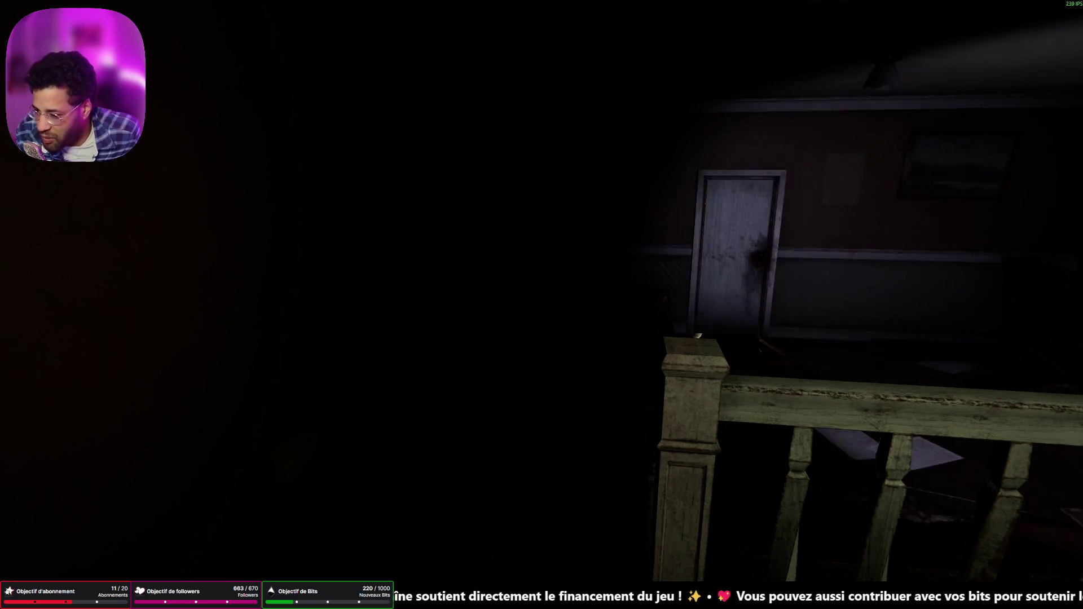
key(w)
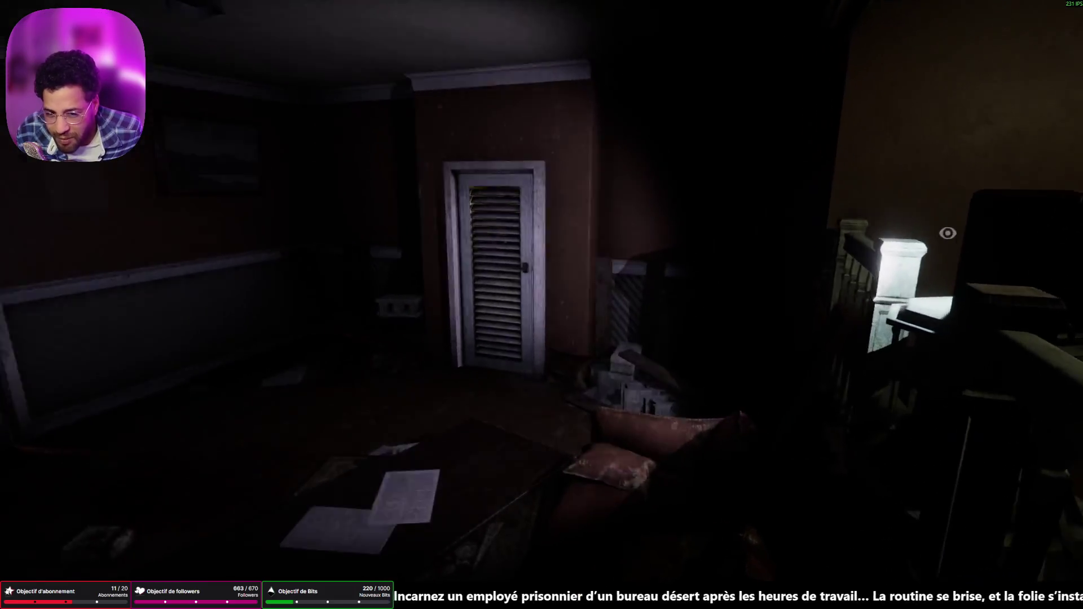
key(w)
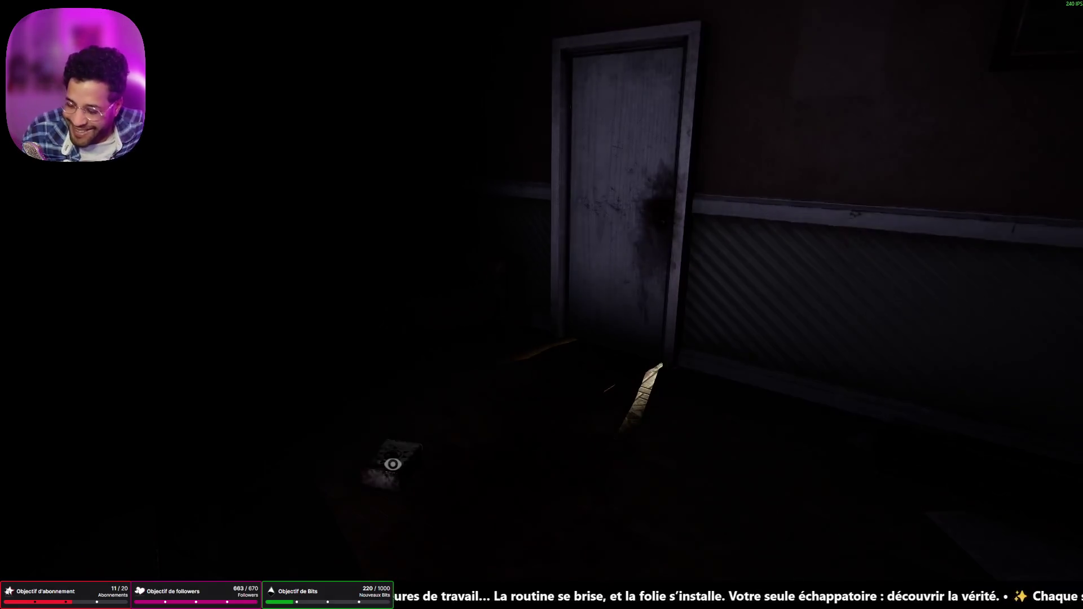
key(Escape)
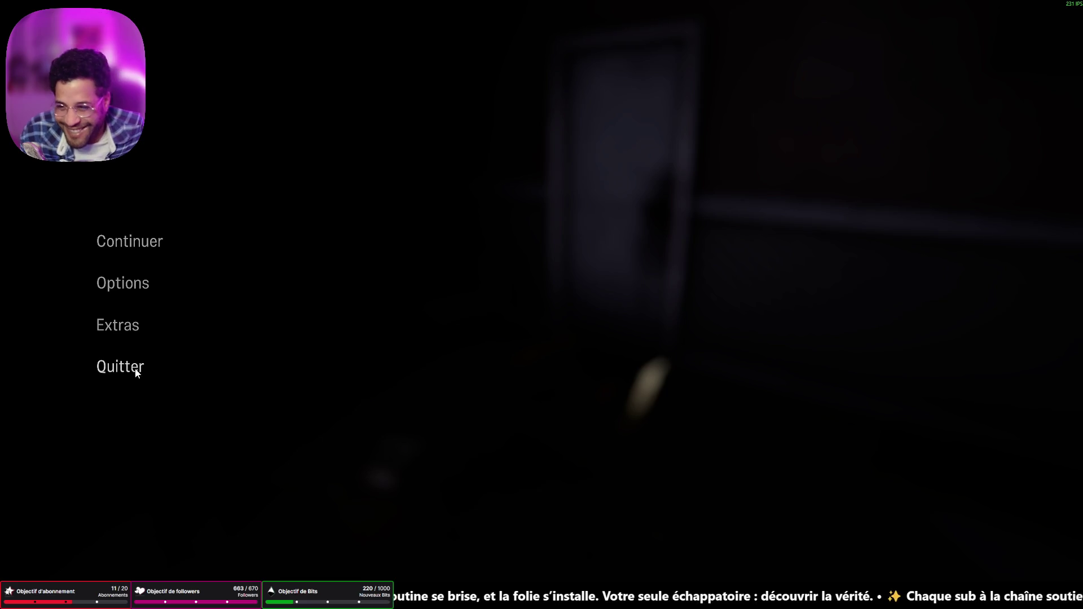
Quit MADiSON to the title screen, then quit the game entirely from the main menu
click(133, 367)
click(530, 331)
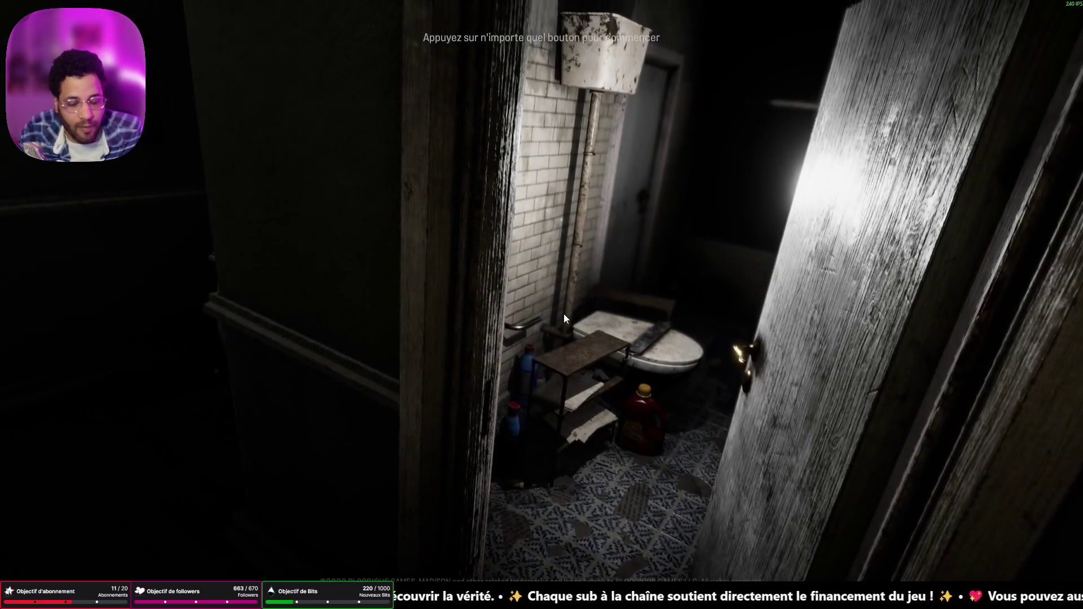
click(548, 387)
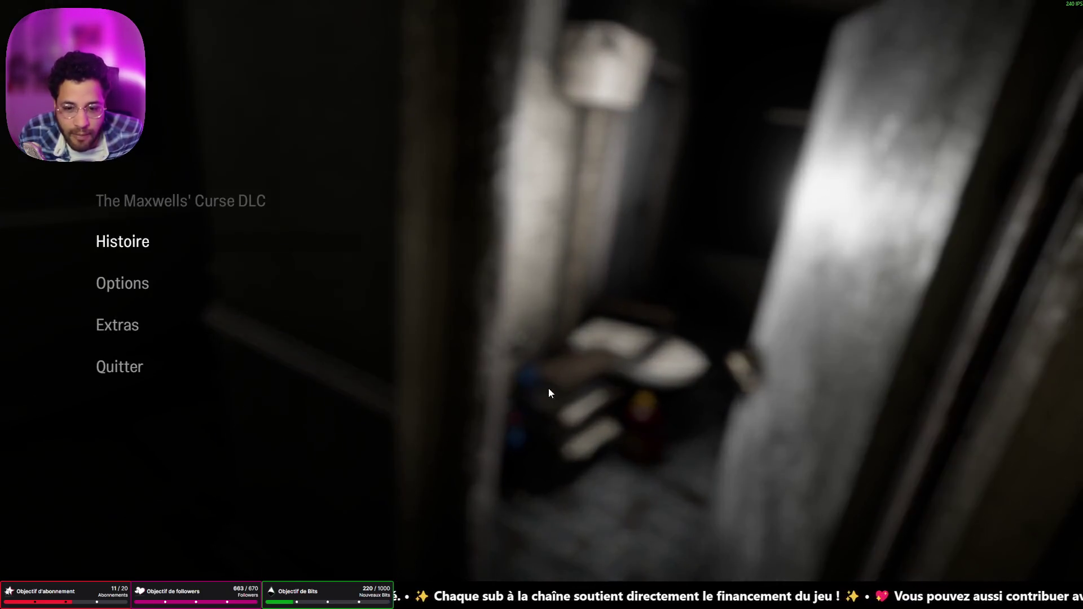
click(144, 367)
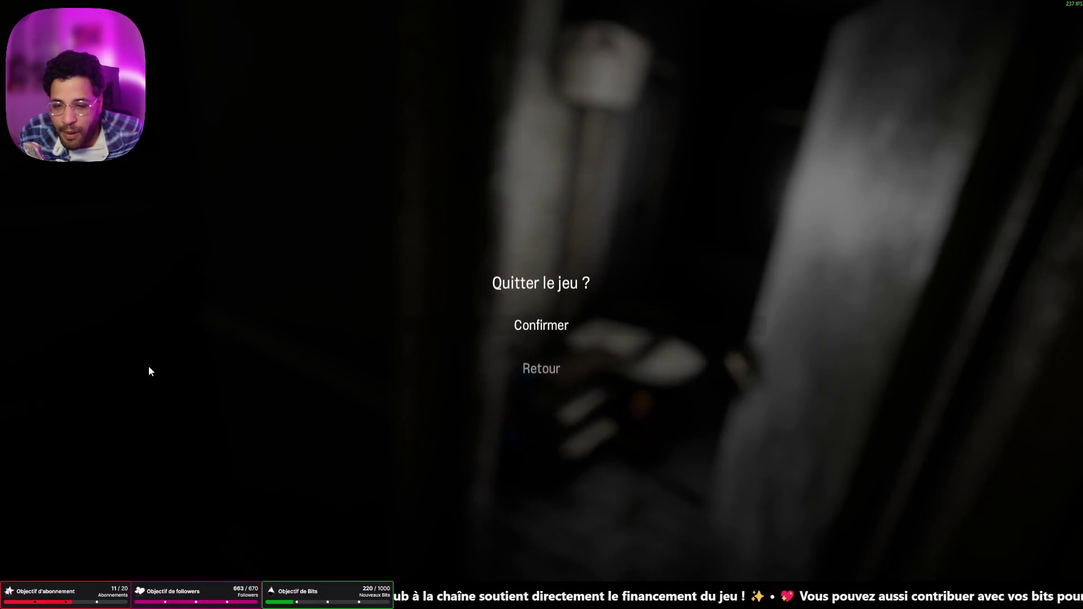
click(523, 327)
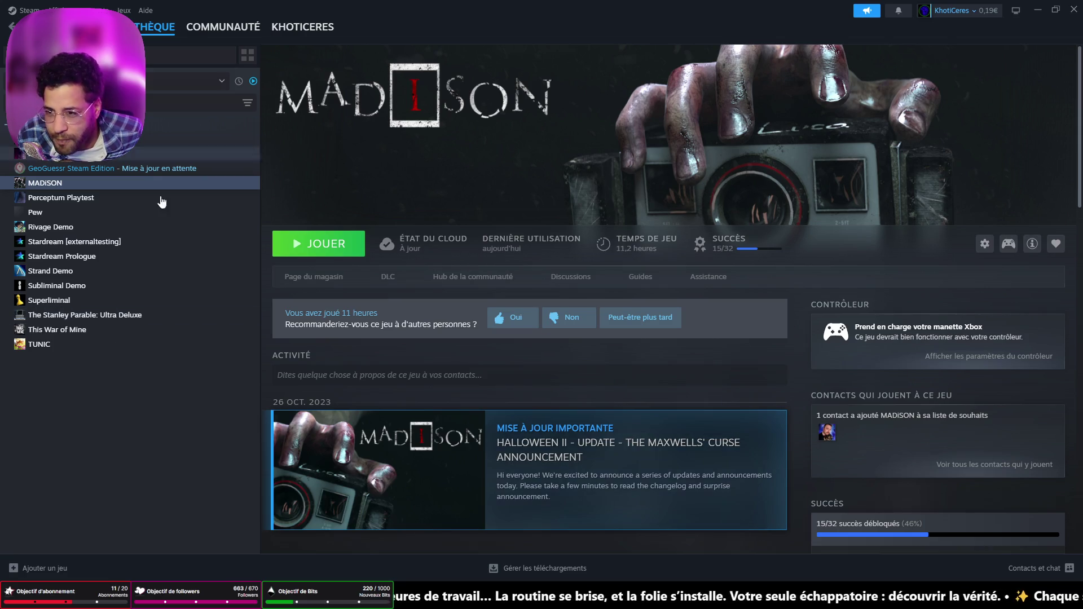
Open the DROWSE store page from the Steam library and show its second screenshot
click(85, 139)
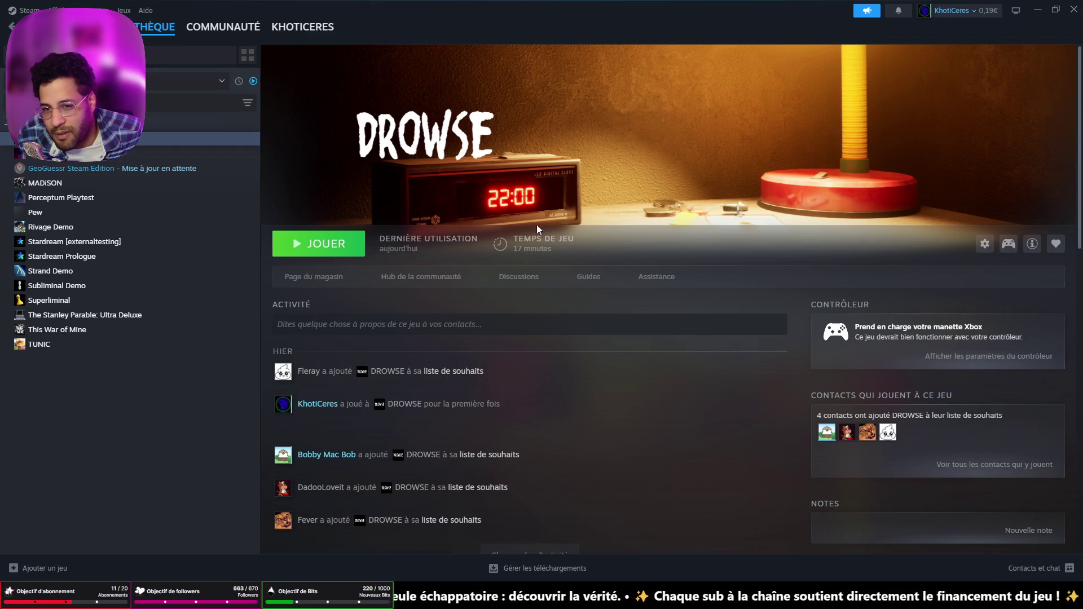
click(343, 280)
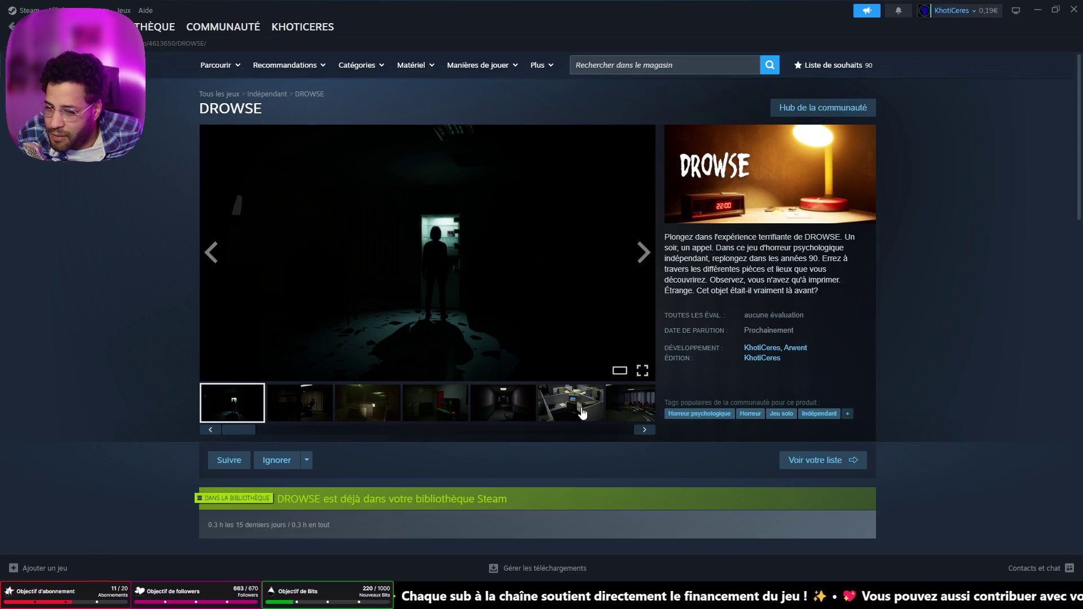
click(301, 406)
Browse the DROWSE screenshots through the hallway, office and waiting-room shots, then switch to Blender
click(365, 414)
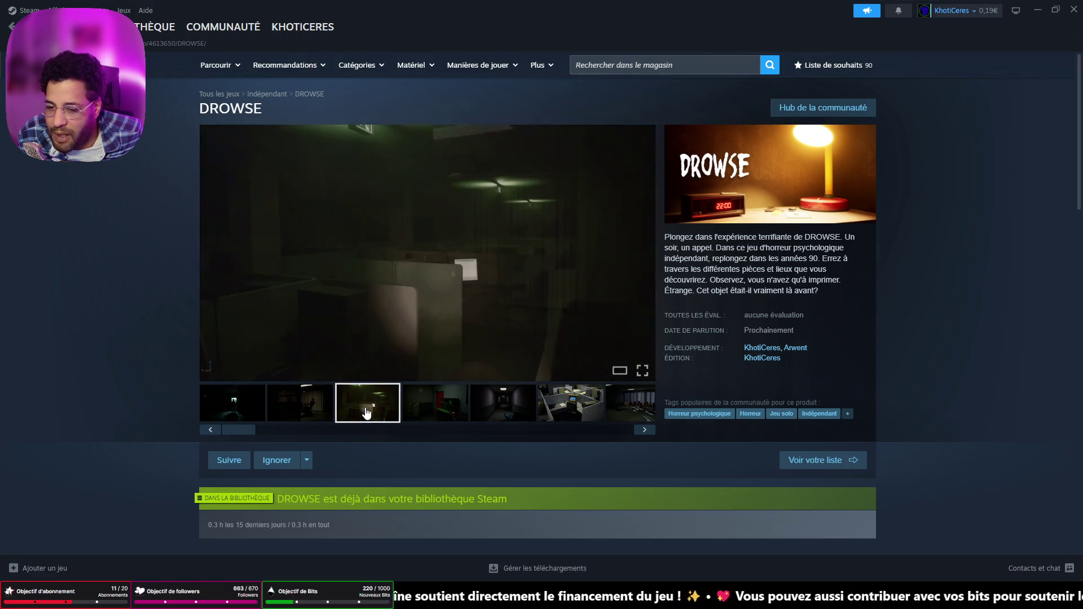
click(435, 409)
click(496, 412)
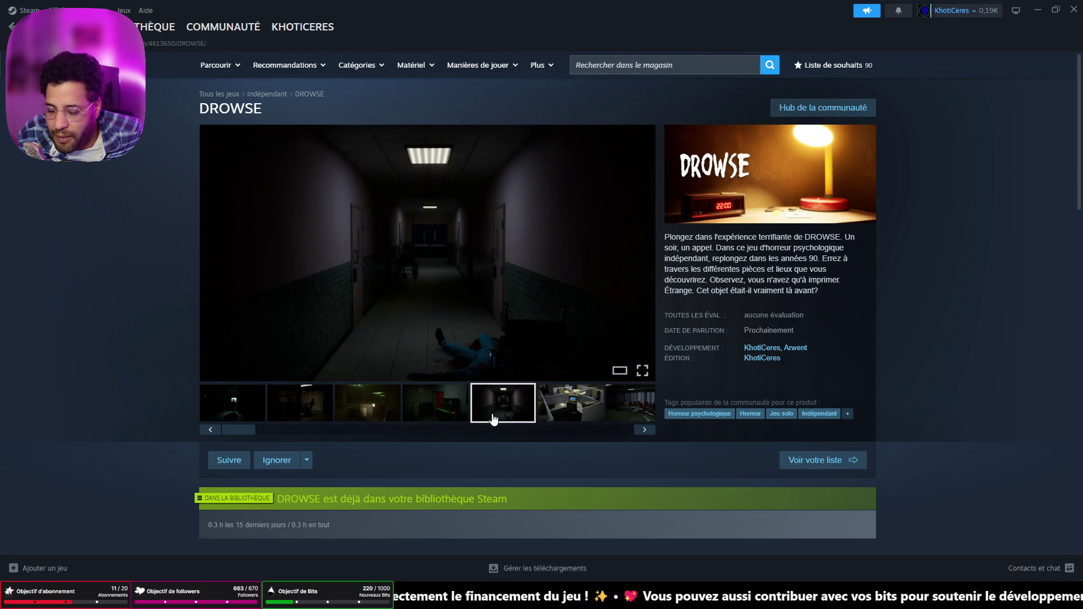
click(581, 408)
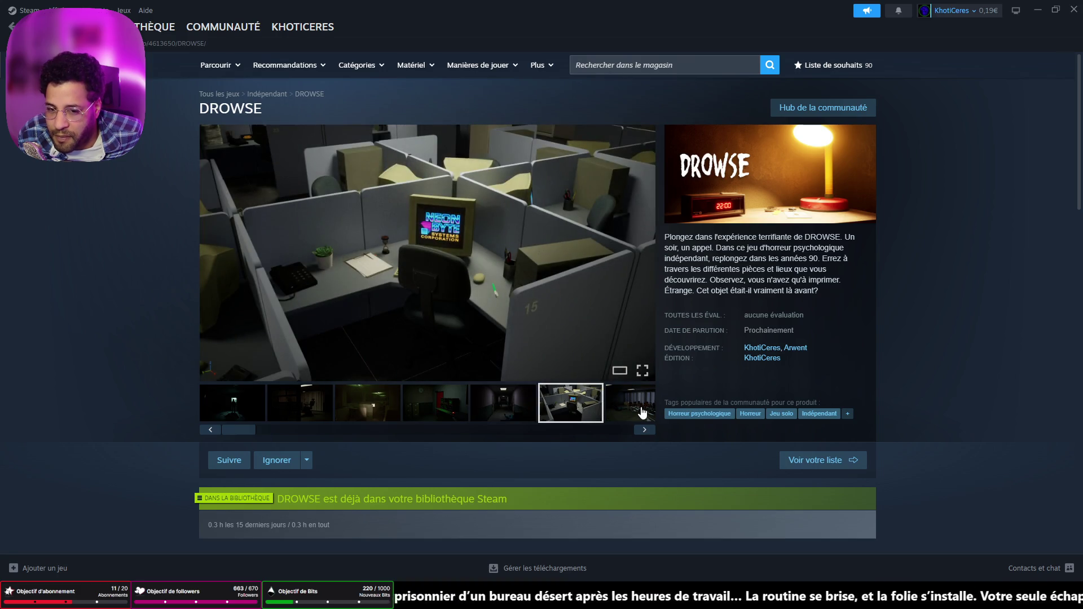
click(642, 412)
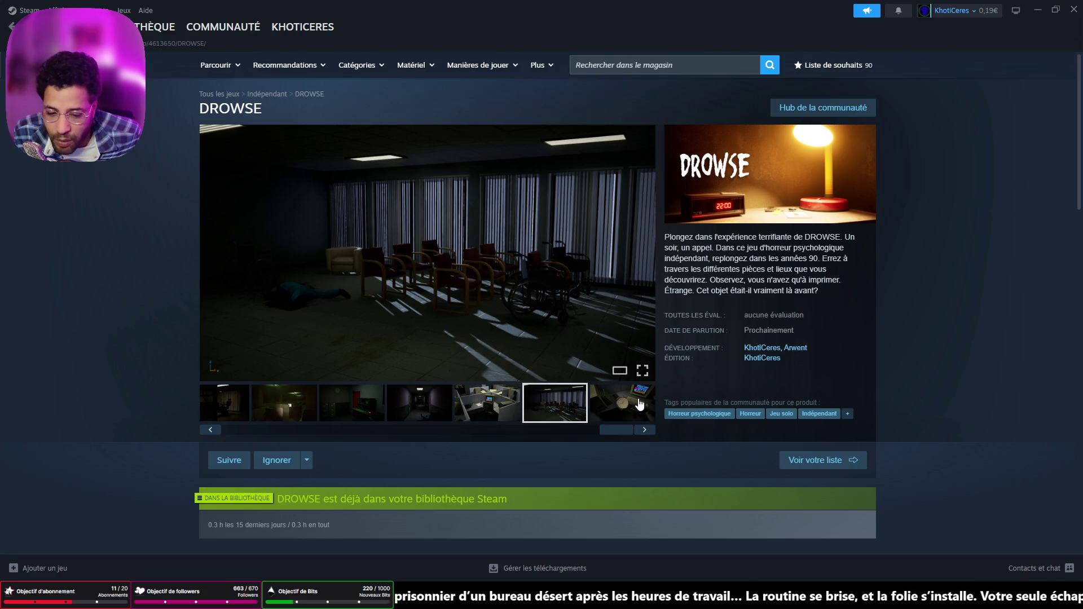
key(alt+Tab)
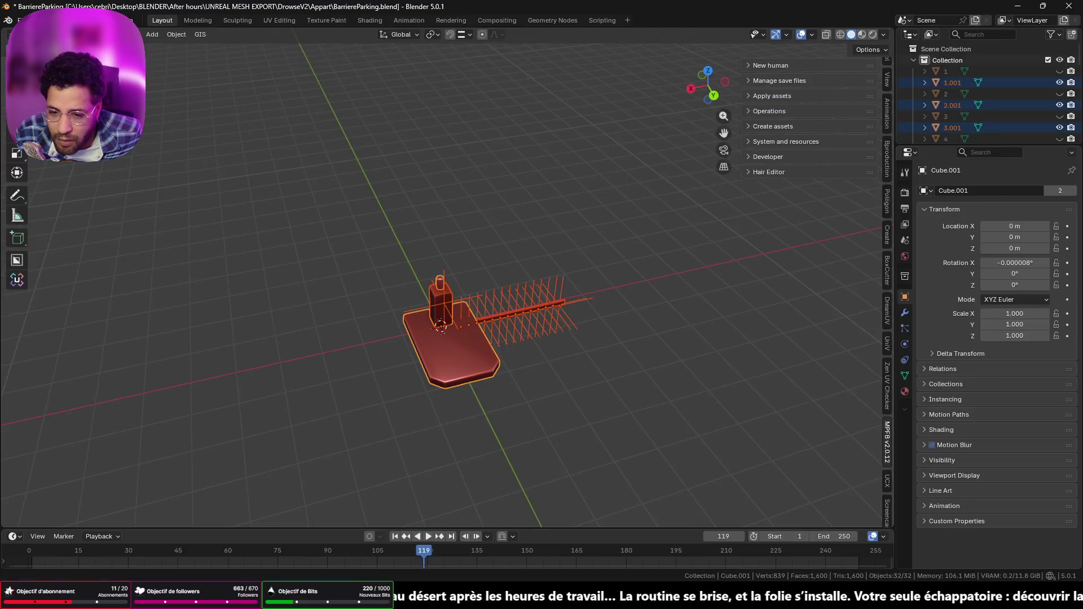
Scroll in Blender's BarriereParking scene, then switch back to the DROWSE store page
scroll(624, 286, left, 5)
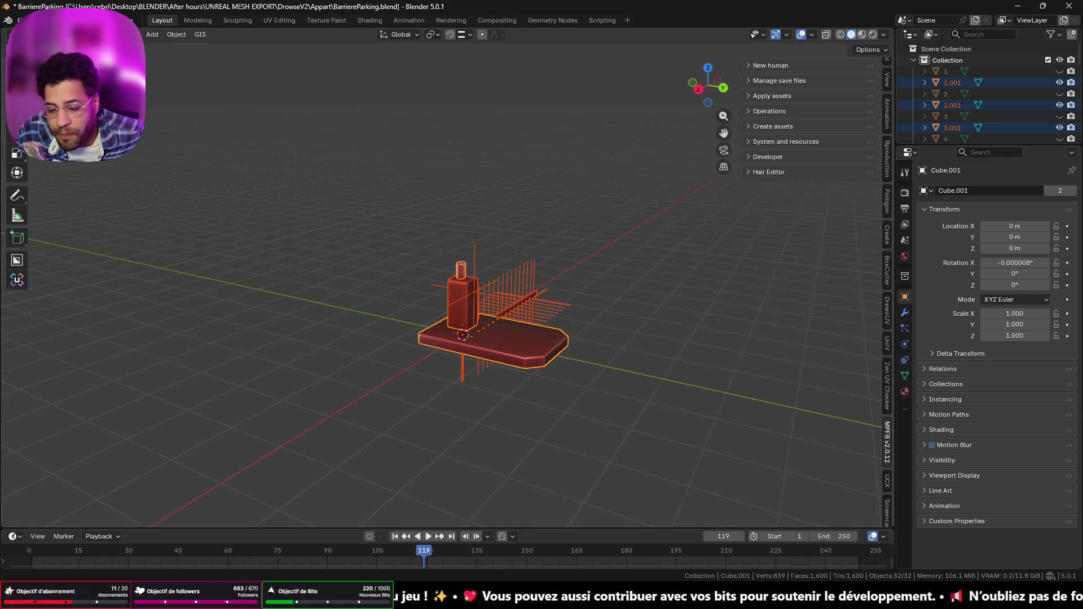
key(alt+Tab)
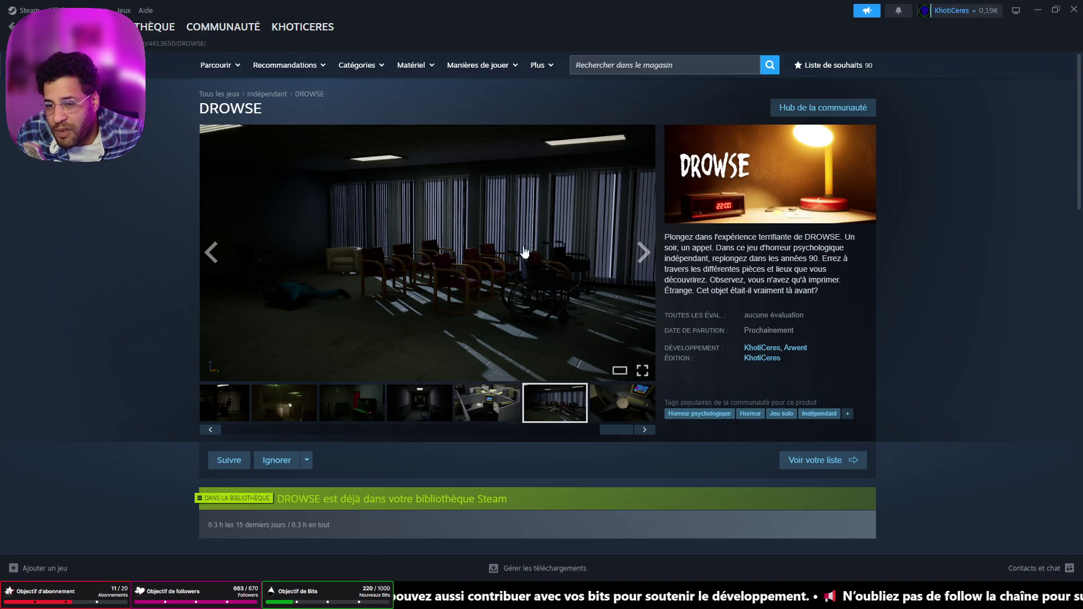
scroll(483, 506, down, 3)
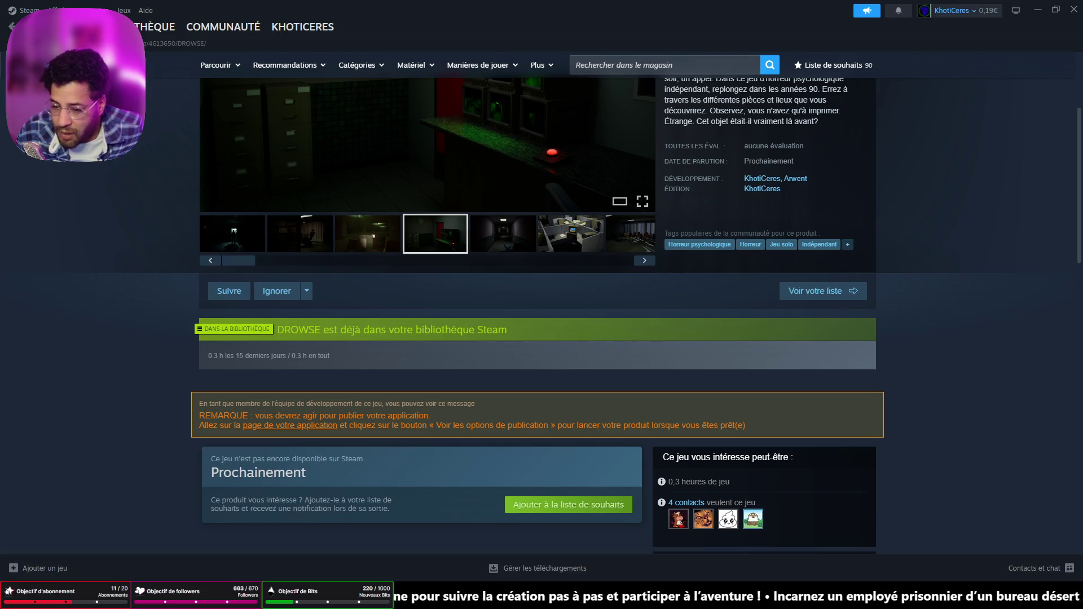
Bring the YouTube window forward, move it aside, and toggle back to the Steam page
mouse_move(516, 598)
click(522, 567)
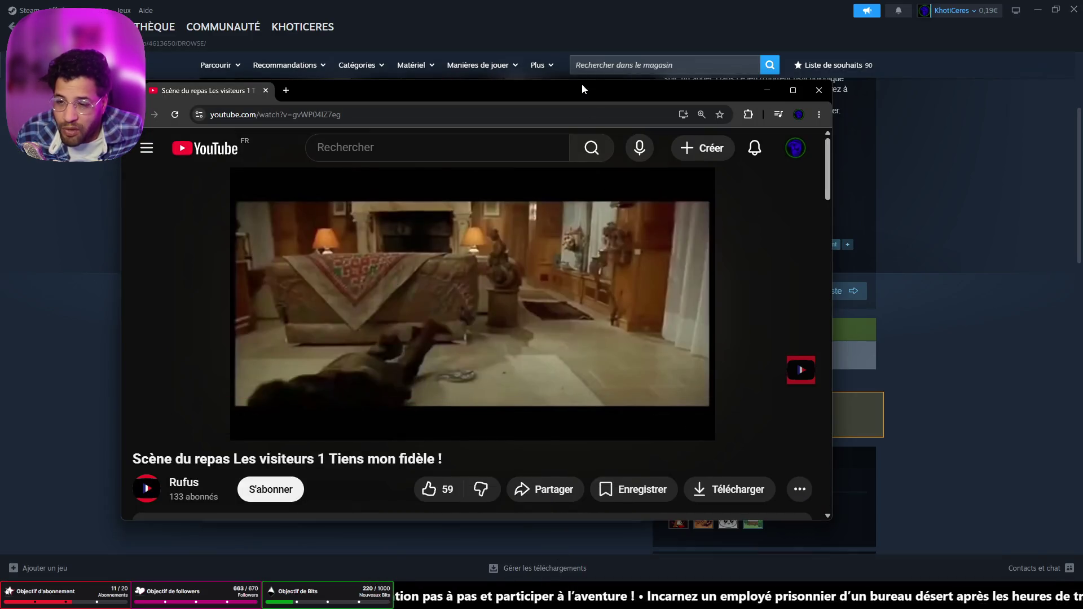
drag(649, 90, 0, 86)
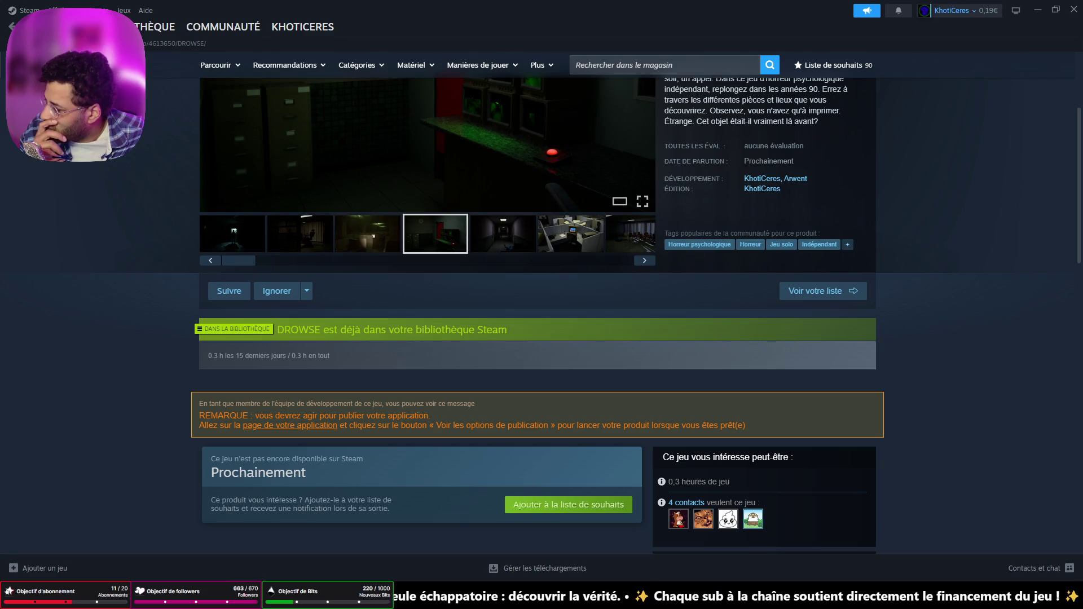
key(alt+Tab)
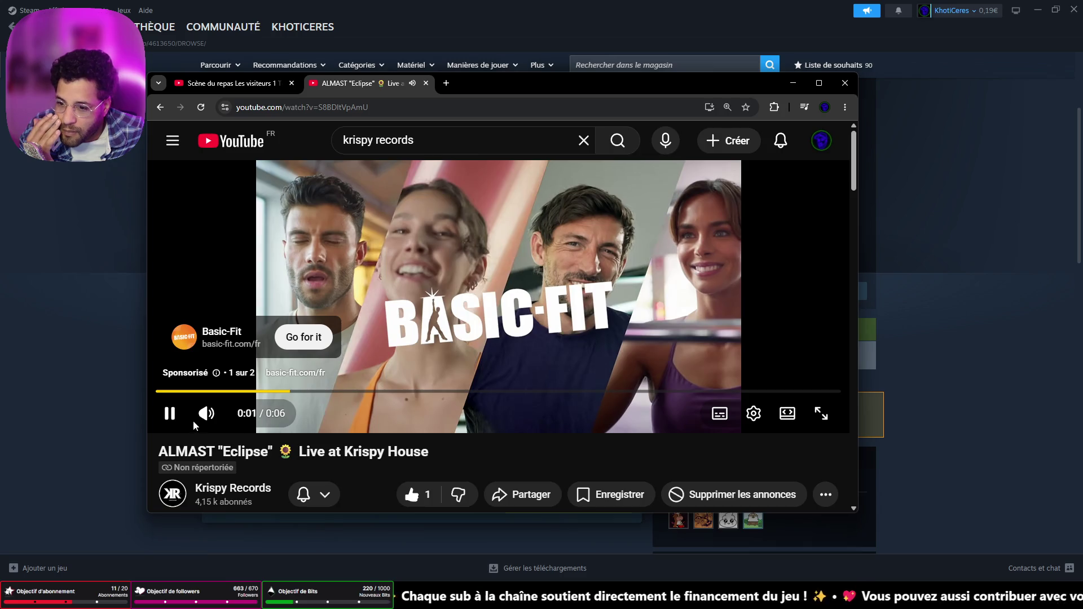
key(alt+Tab)
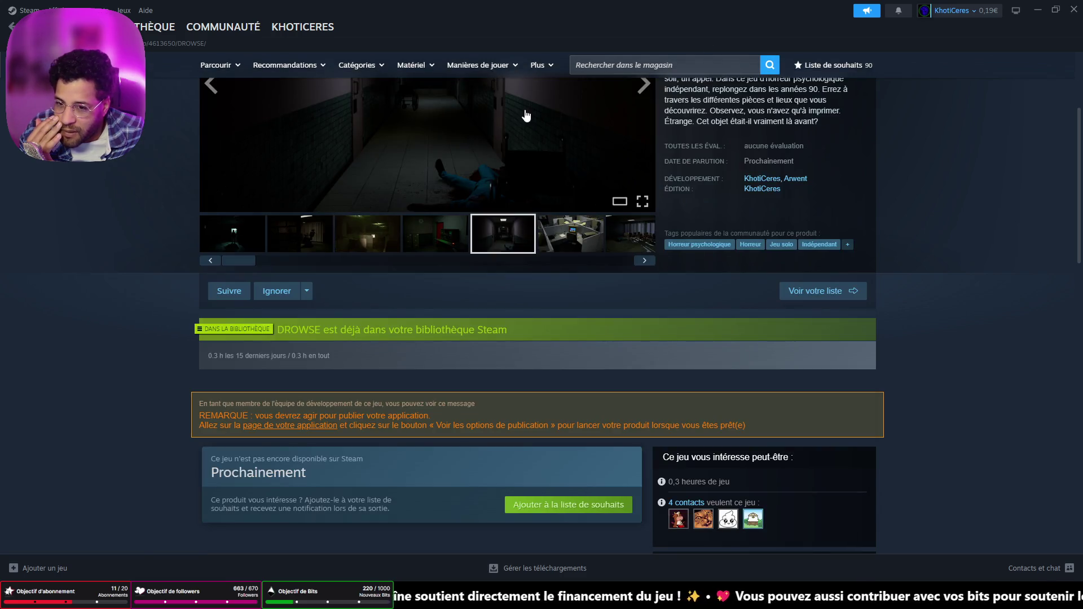
Bring the YouTube window back over Steam and play the Eclipse video full screen
mouse_move(530, 595)
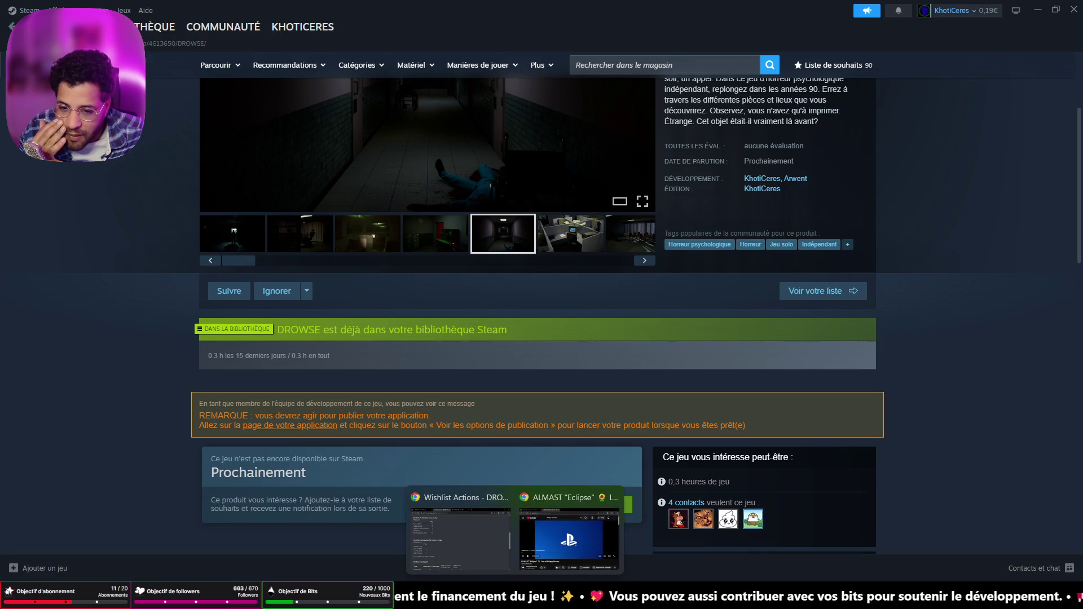
click(555, 526)
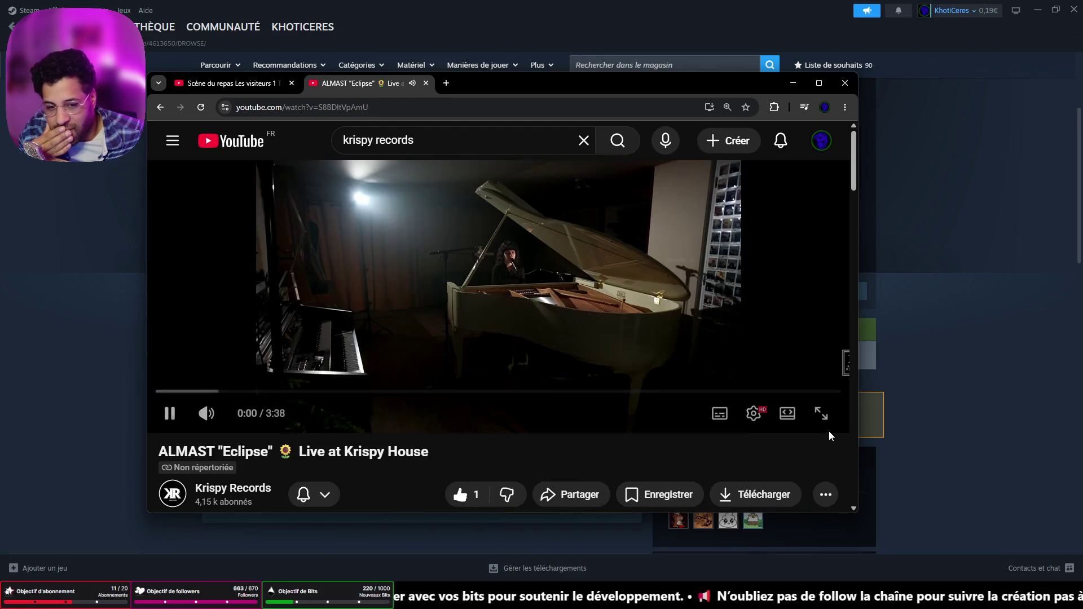
click(820, 415)
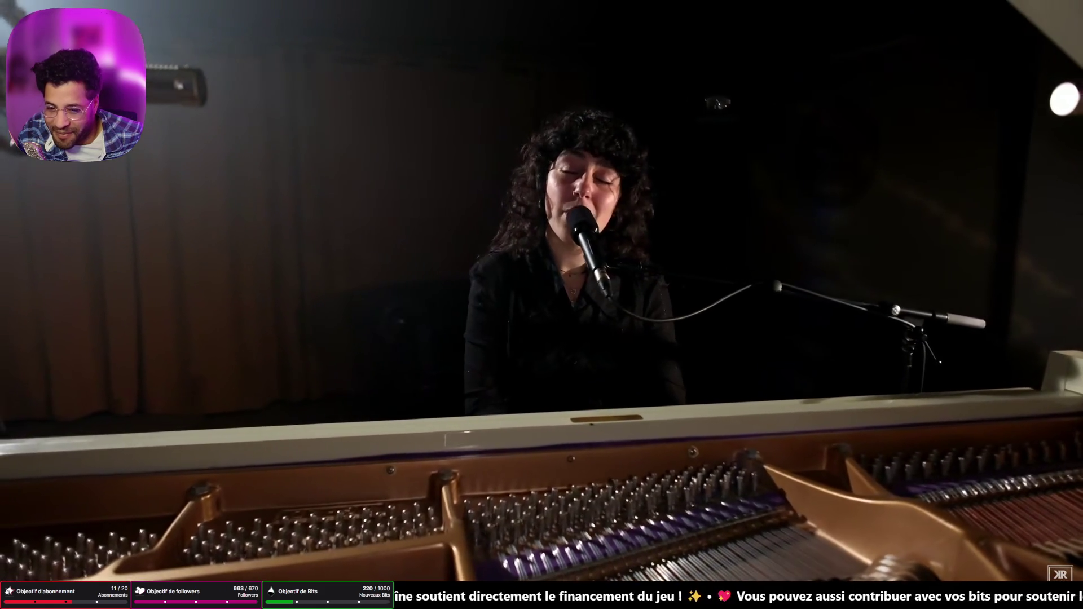
Watch the ALMAST 'Eclipse' piano performance full screen, then exit back to the video page
mouse_move(568, 500)
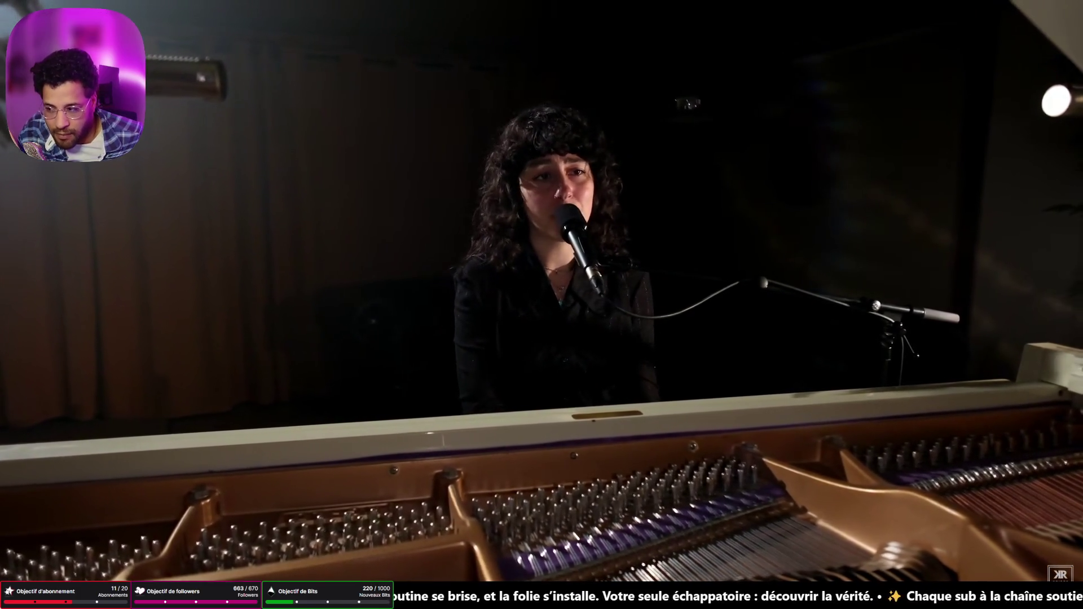
mouse_move(628, 512)
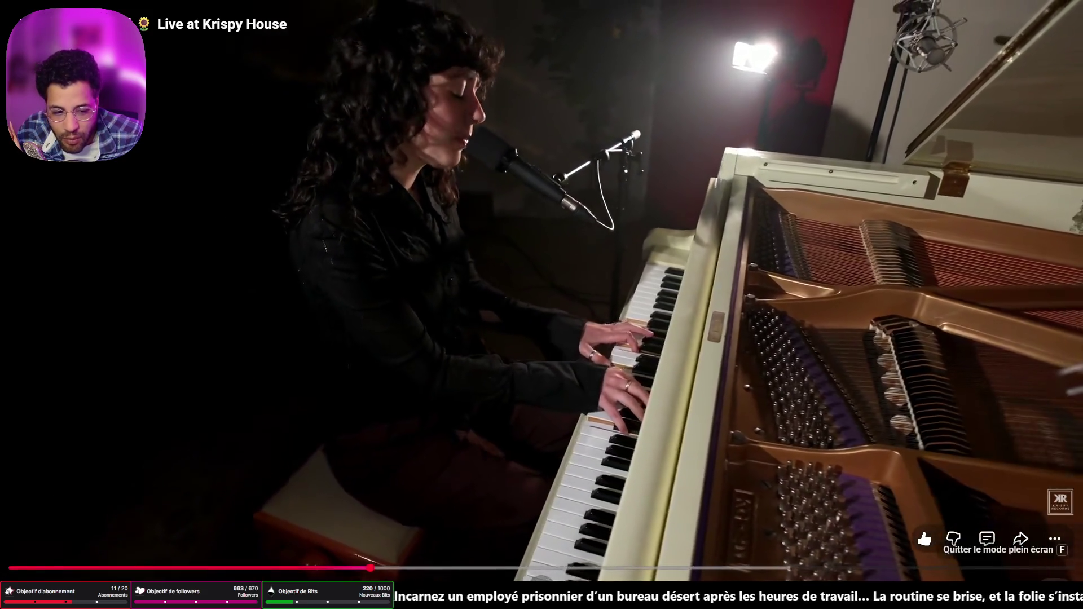
key(Escape)
Change the YouTube search from 'krispy records' to 'krispy jam' and run it
click(445, 147)
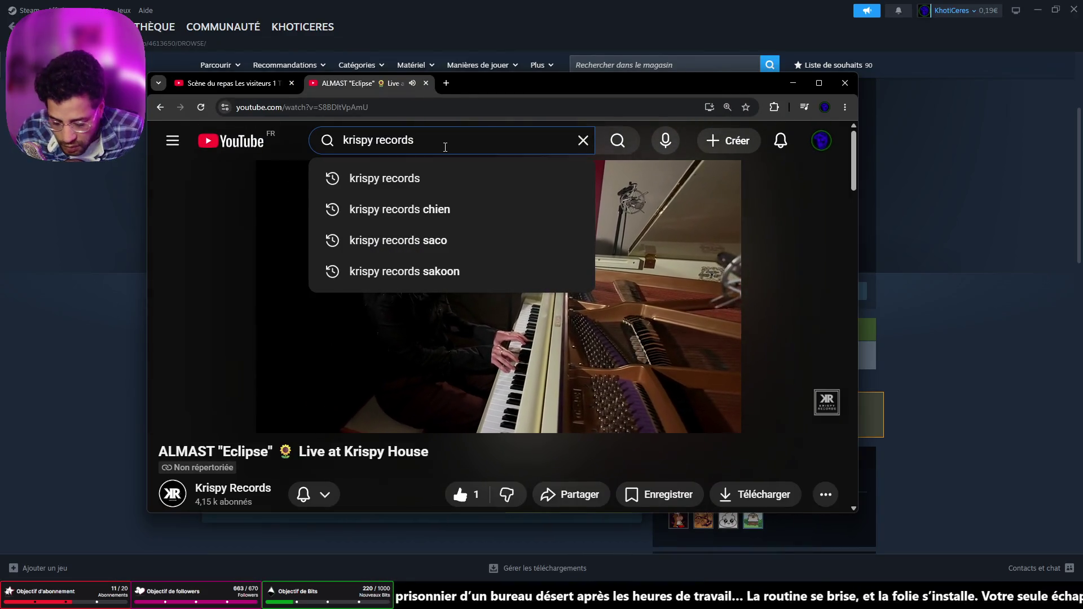
key(BackSpace)
key(BackSpace)
key(BackSpace)
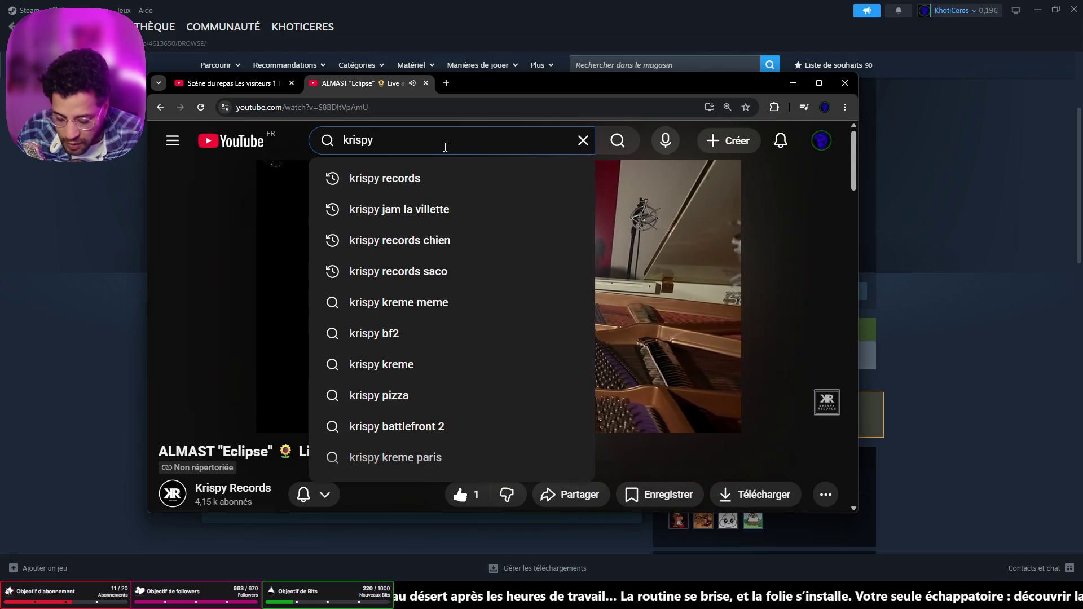
text( jam)
key(Return)
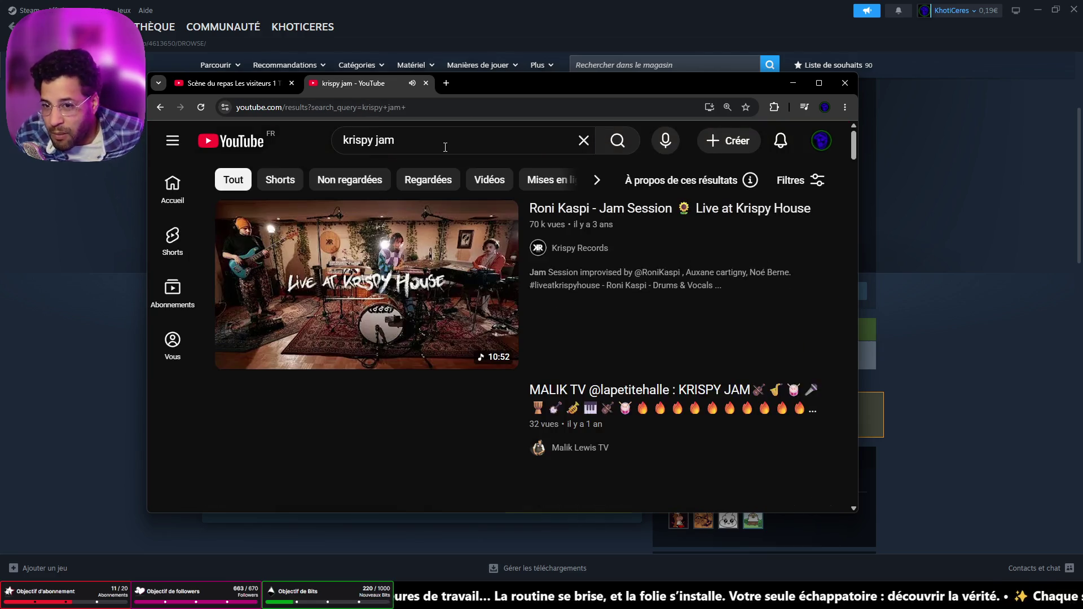
Scroll through the krispy jam results and open the Krispy Records channel
scroll(496, 416, down, 5)
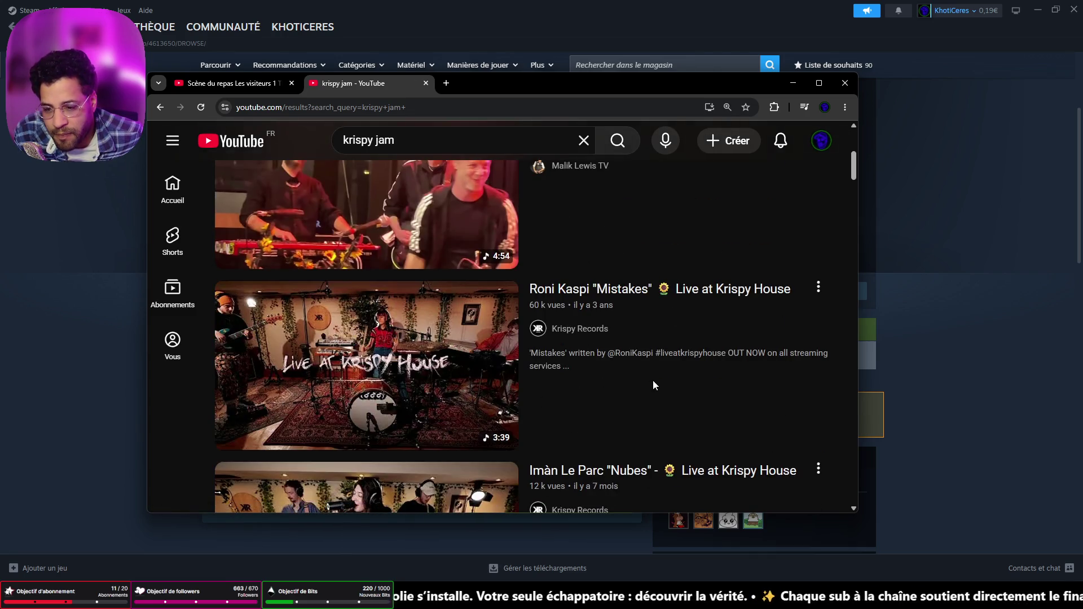
scroll(654, 385, down, 6)
scroll(653, 386, down, 3)
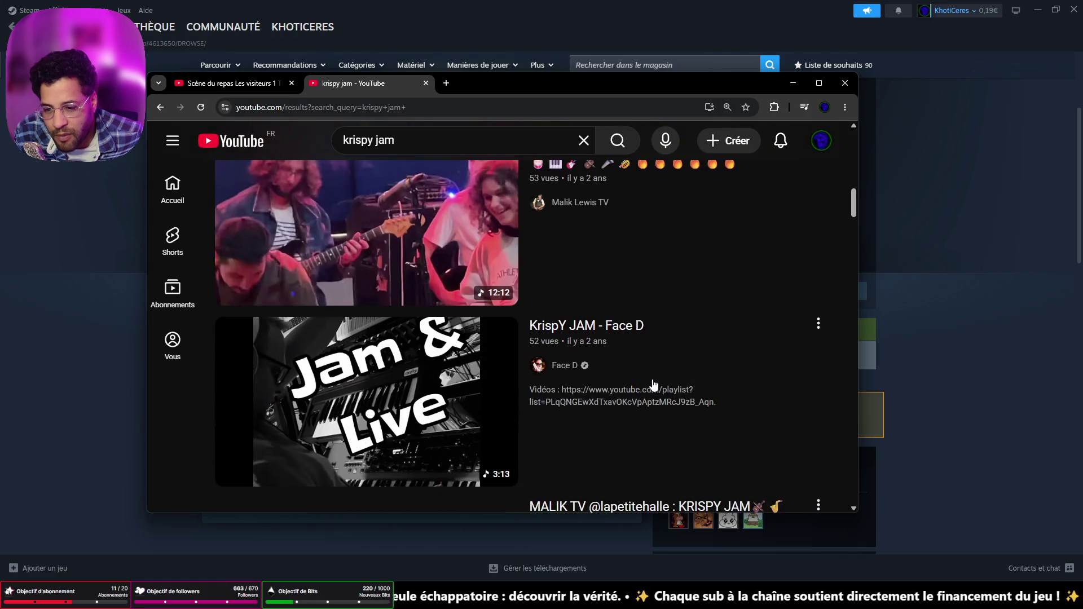
scroll(653, 384, down, 5)
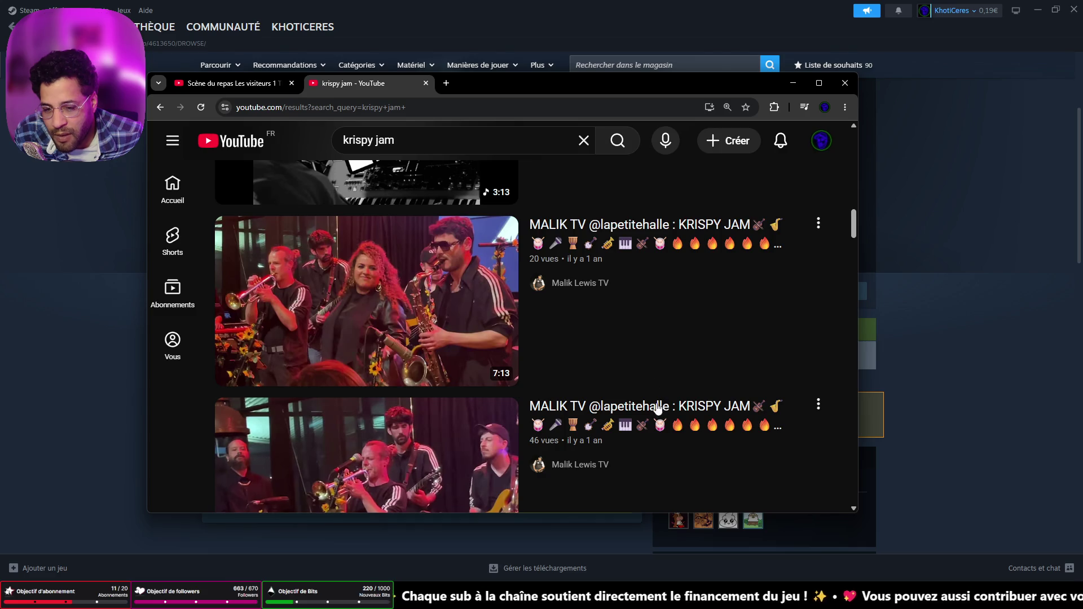
mouse_move(636, 414)
scroll(636, 415, up, 3)
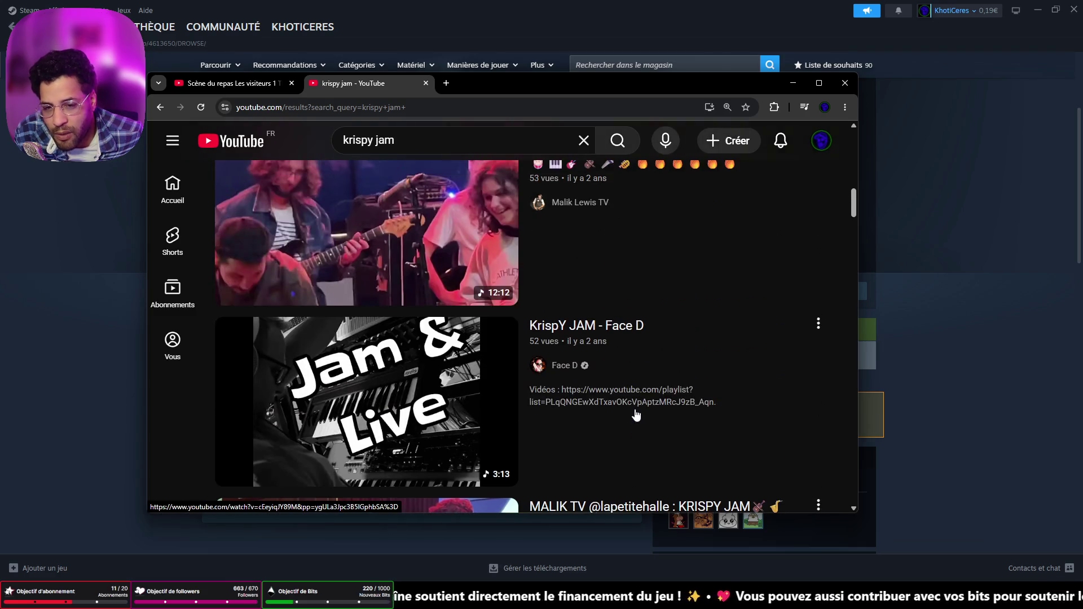
scroll(637, 413, up, 5)
scroll(638, 407, up, 1)
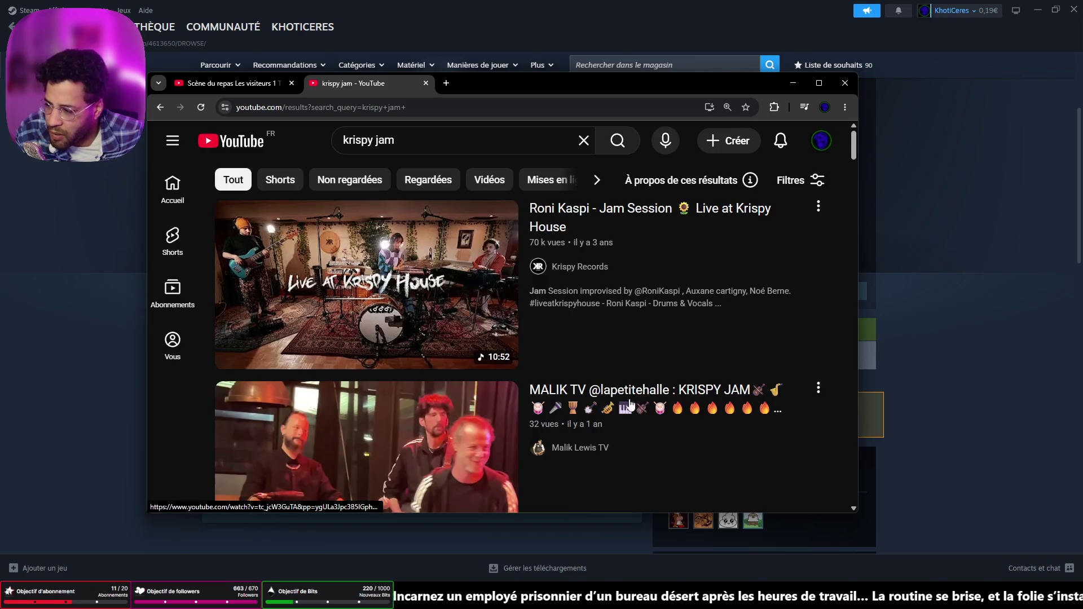
mouse_move(481, 377)
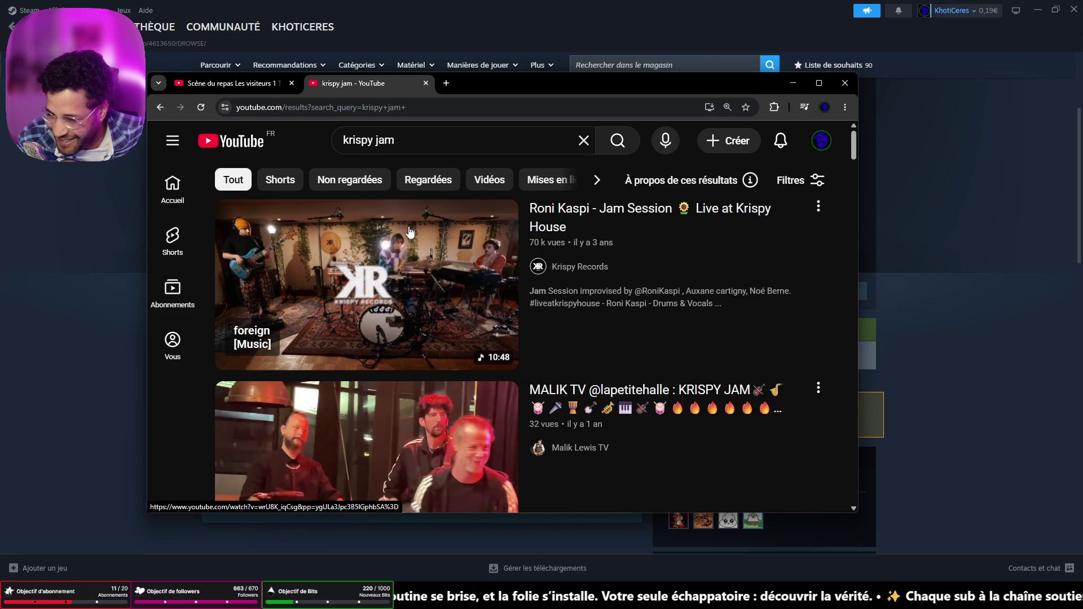
click(561, 267)
Scroll down the Krispy Records Videos tab and play a Live at Krispy House video
click(293, 419)
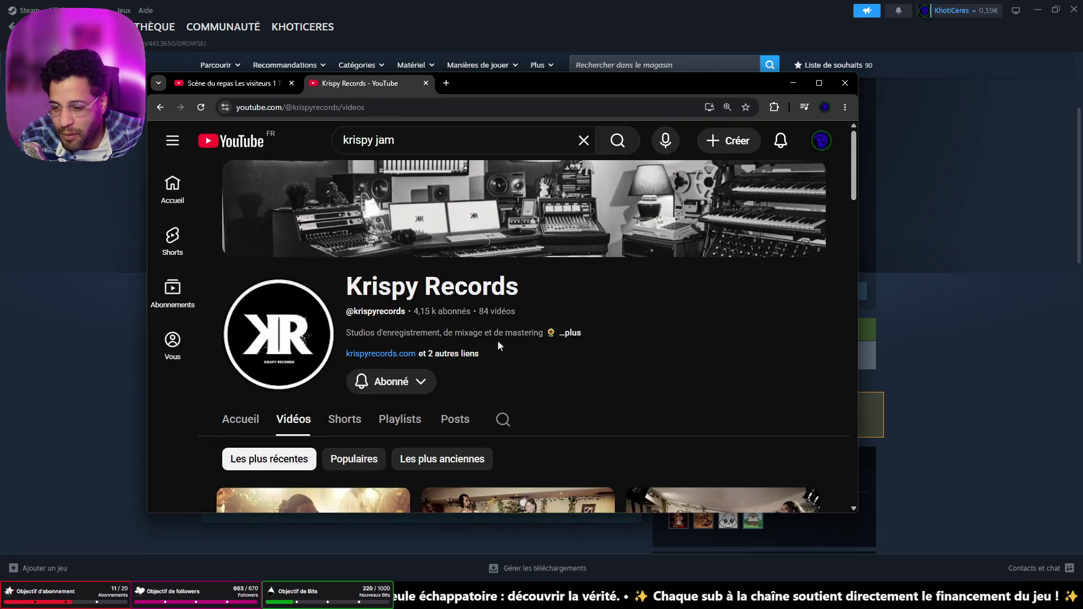
scroll(527, 335, down, 5)
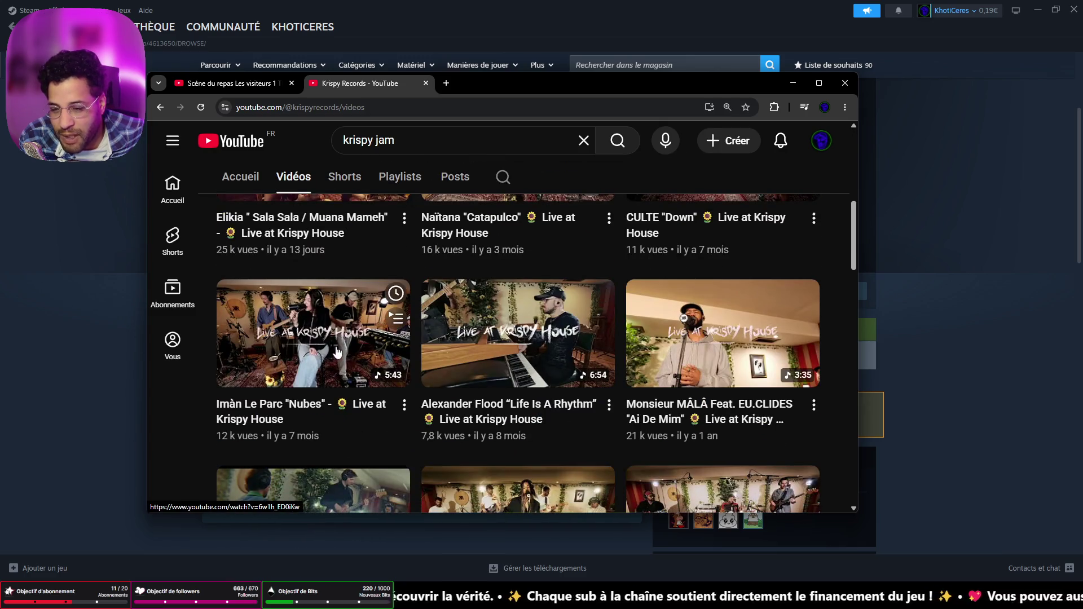
scroll(367, 350, down, 4)
scroll(649, 308, down, 2)
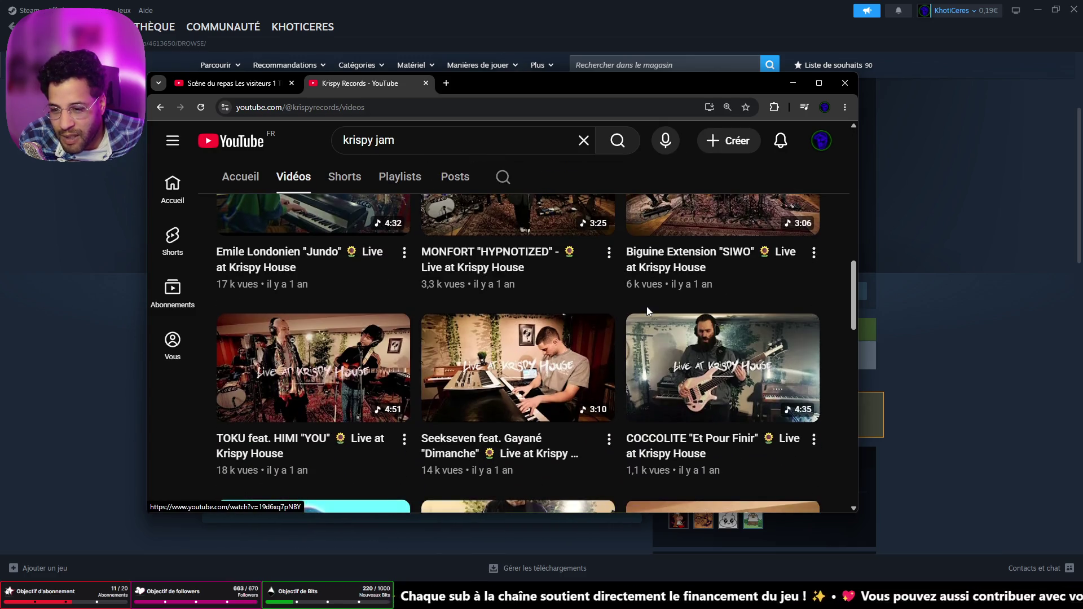
scroll(575, 334, down, 4)
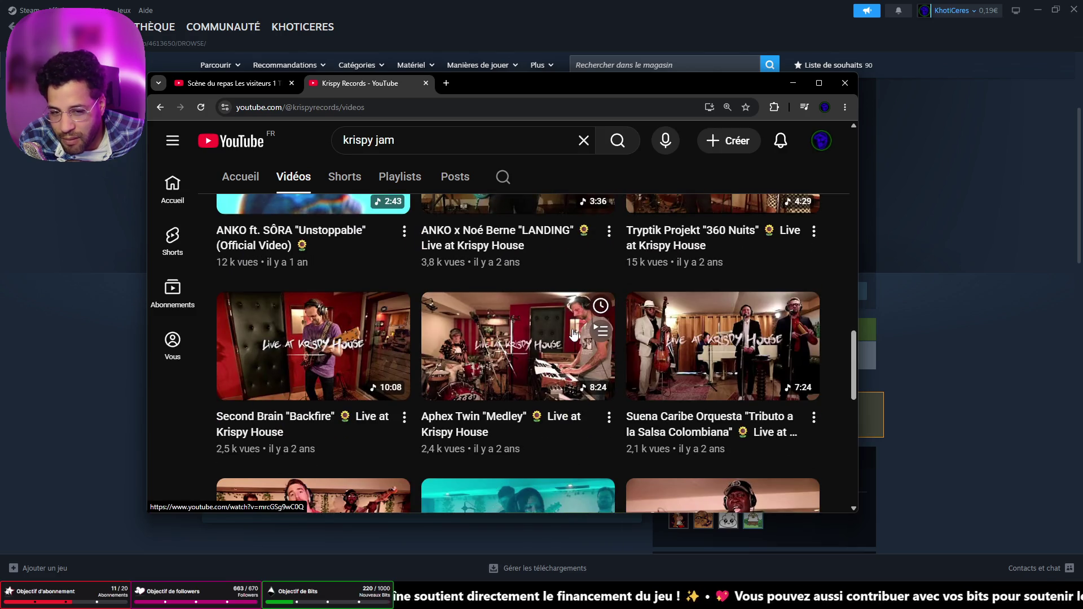
scroll(466, 349, down, 5)
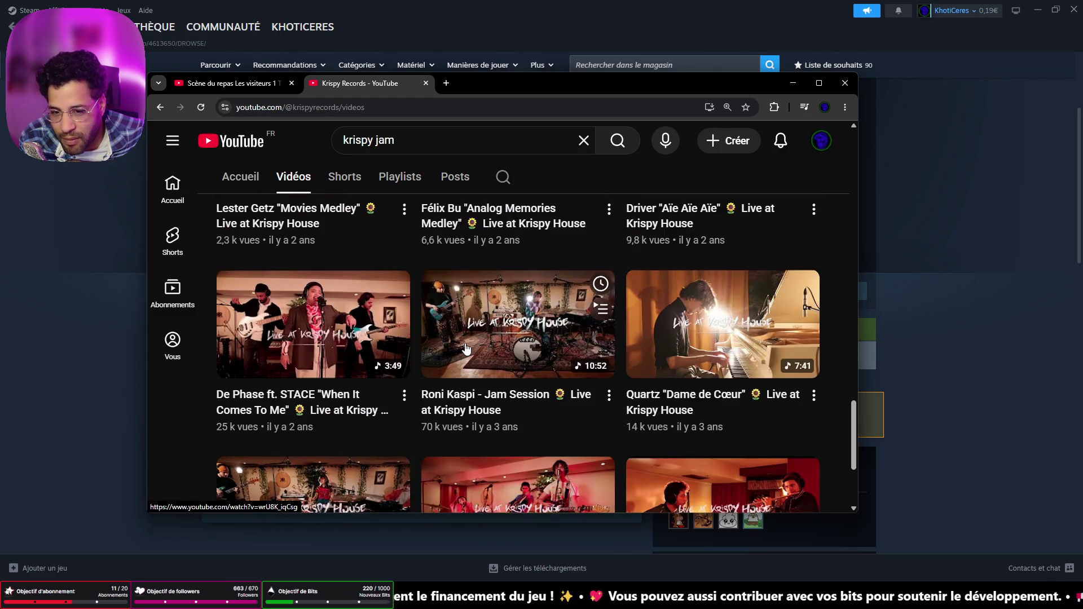
scroll(466, 349, down, 3)
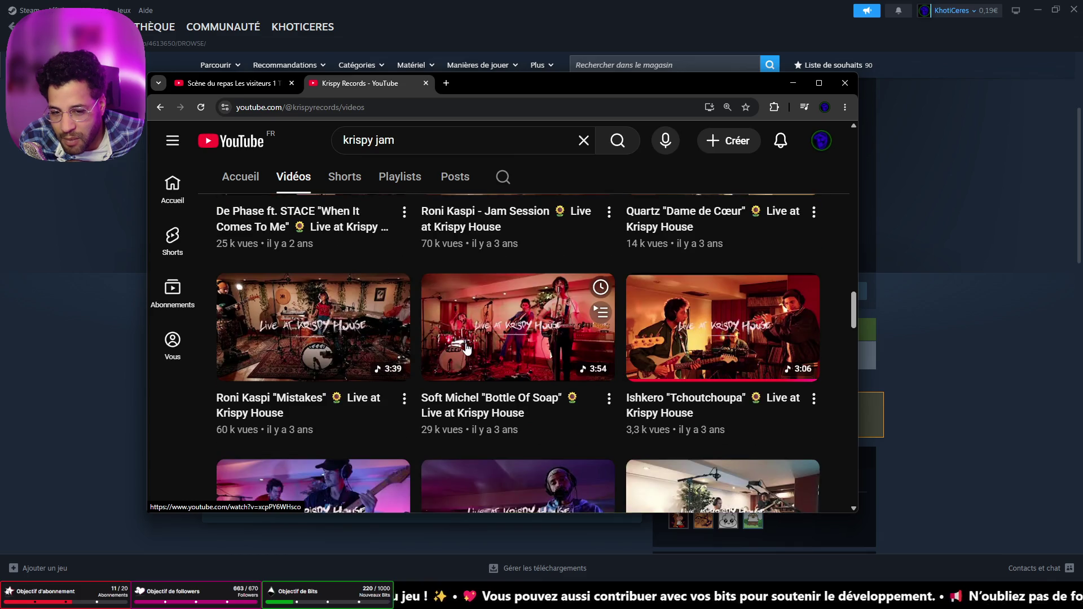
scroll(466, 349, down, 4)
scroll(466, 349, up, 3)
scroll(567, 345, down, 3)
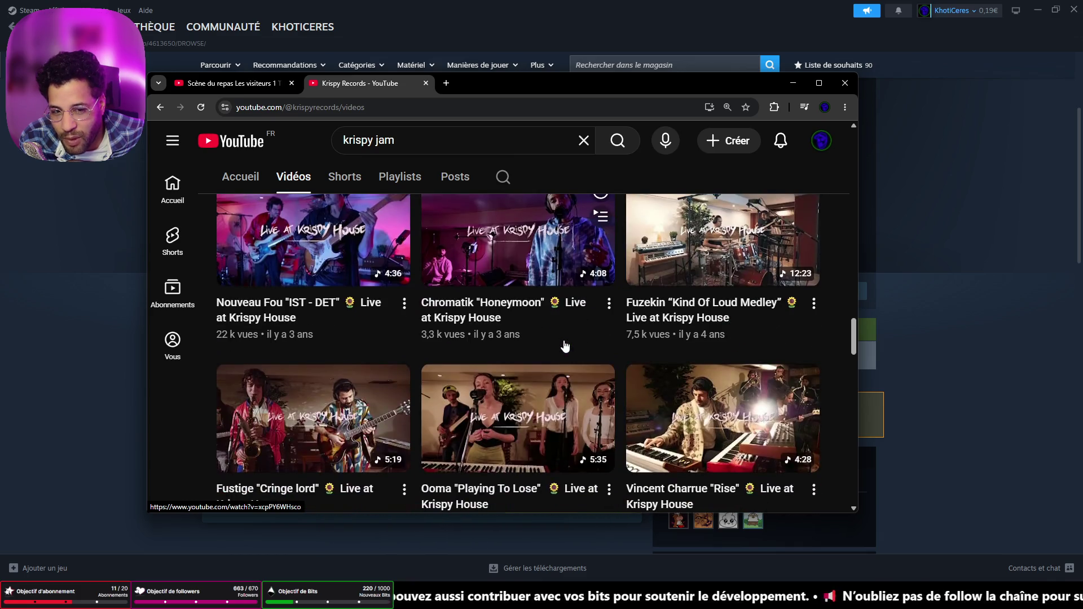
scroll(566, 345, down, 3)
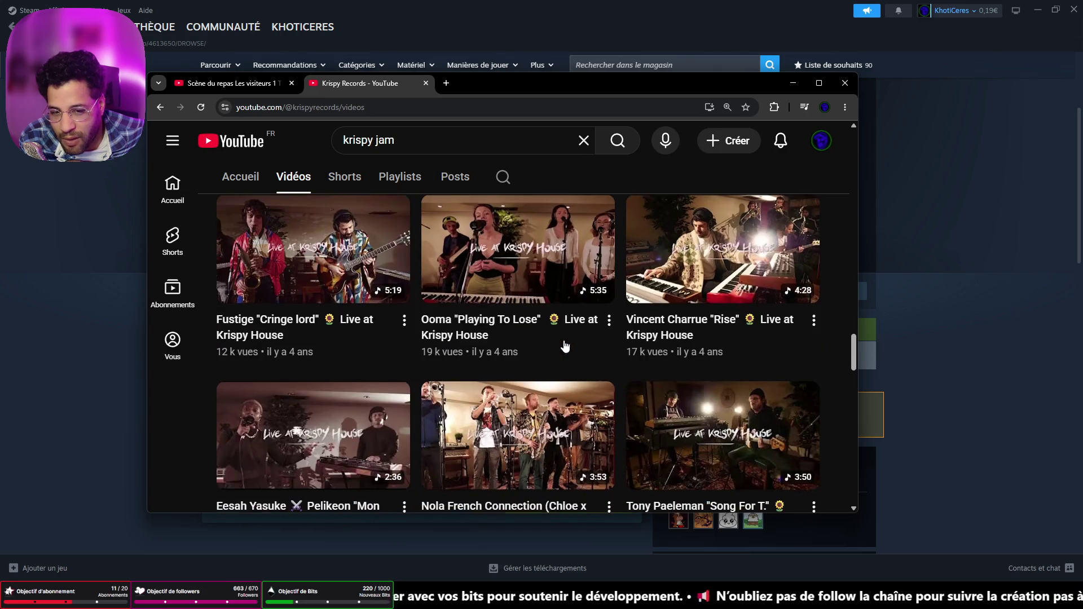
scroll(565, 346, down, 3)
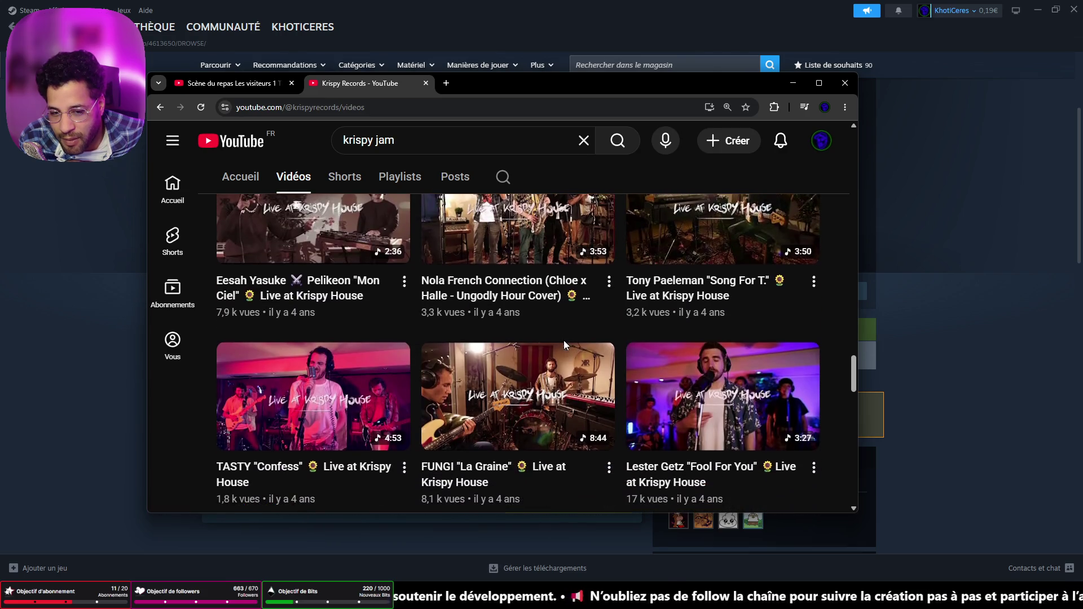
scroll(566, 346, down, 3)
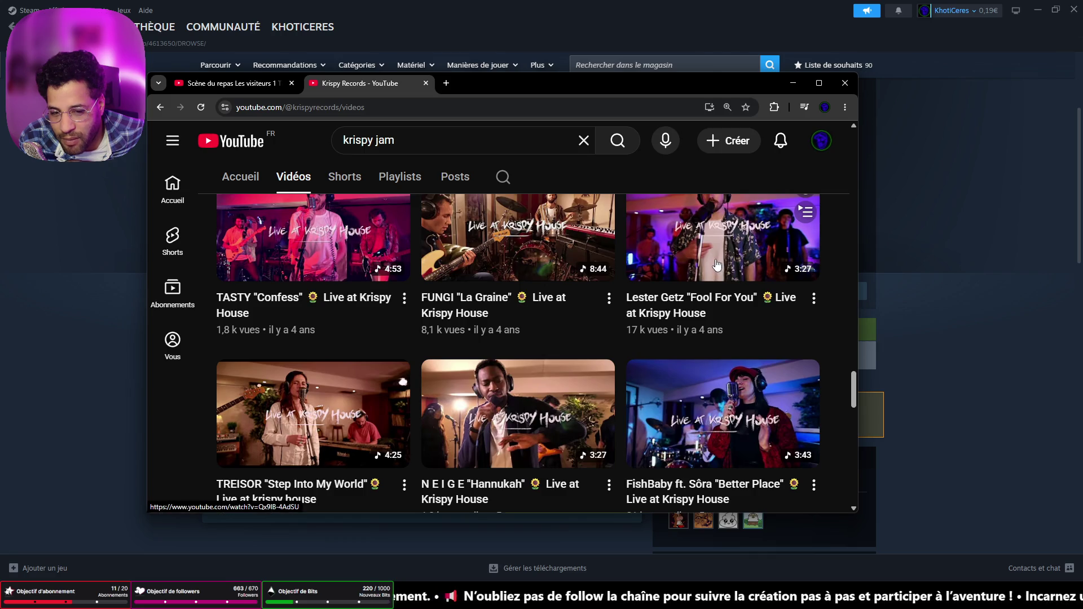
scroll(716, 265, down, 5)
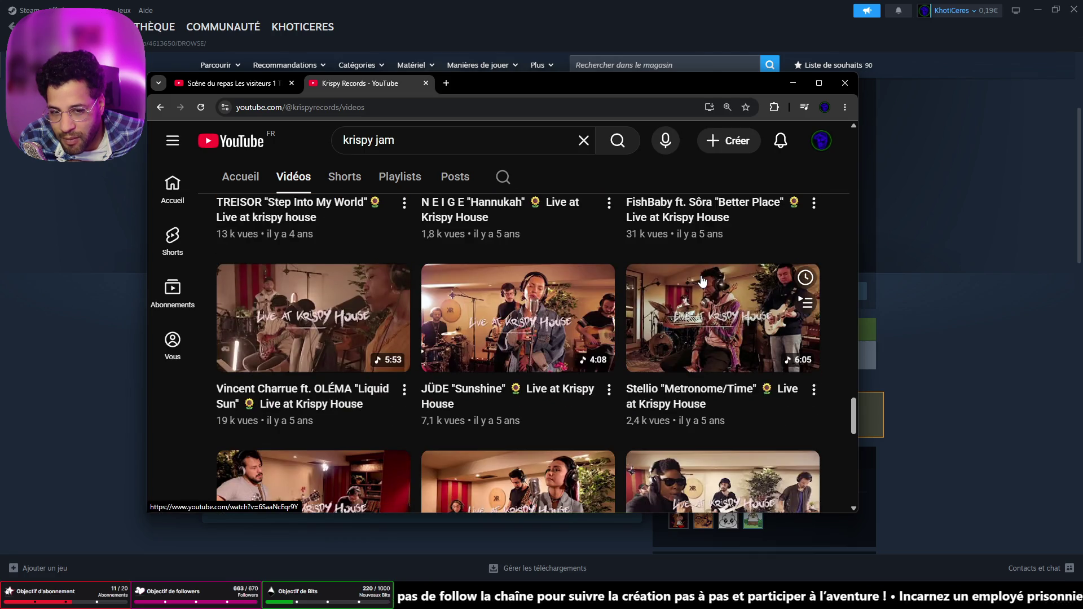
scroll(702, 281, down, 3)
scroll(702, 280, down, 5)
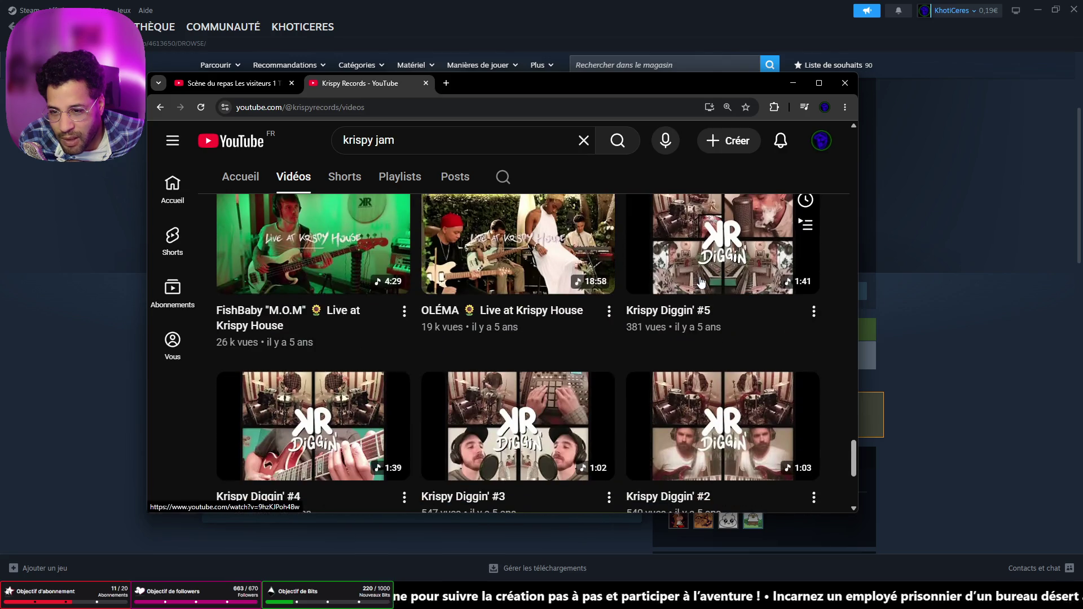
scroll(701, 280, down, 5)
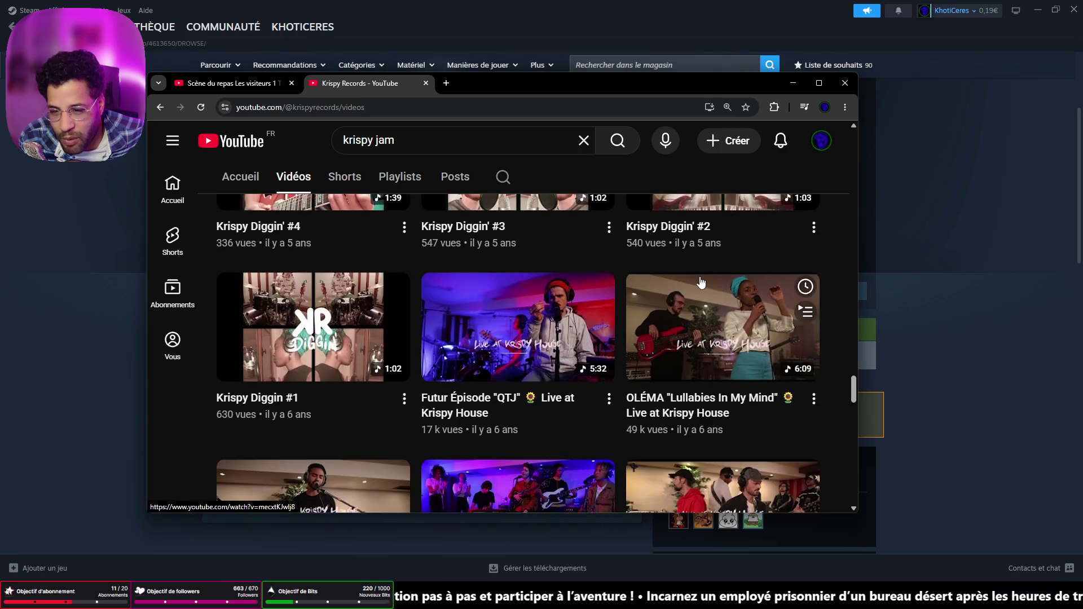
scroll(701, 281, down, 5)
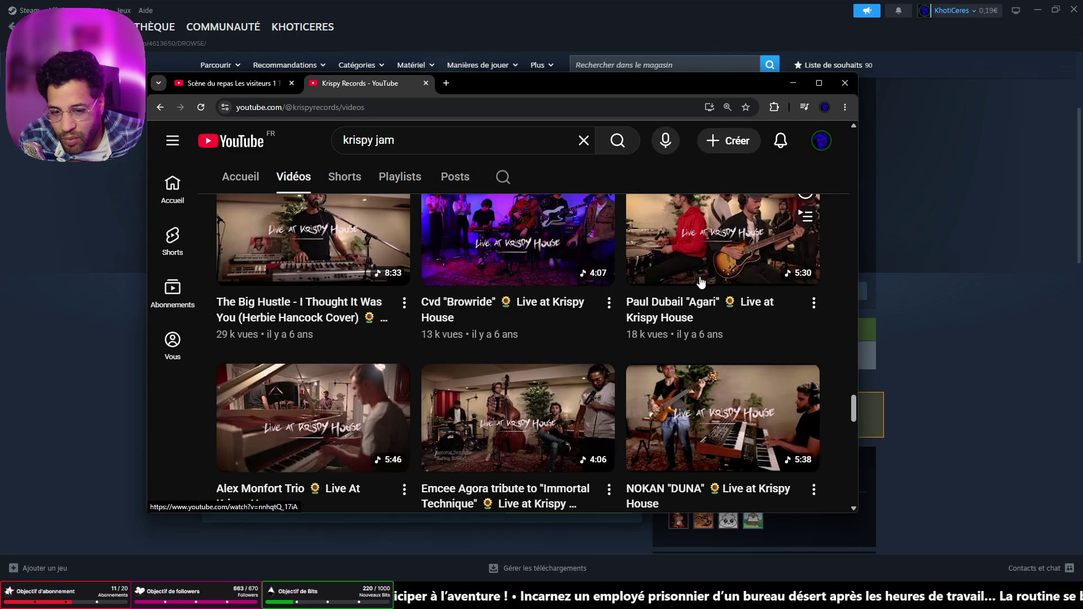
scroll(701, 281, down, 5)
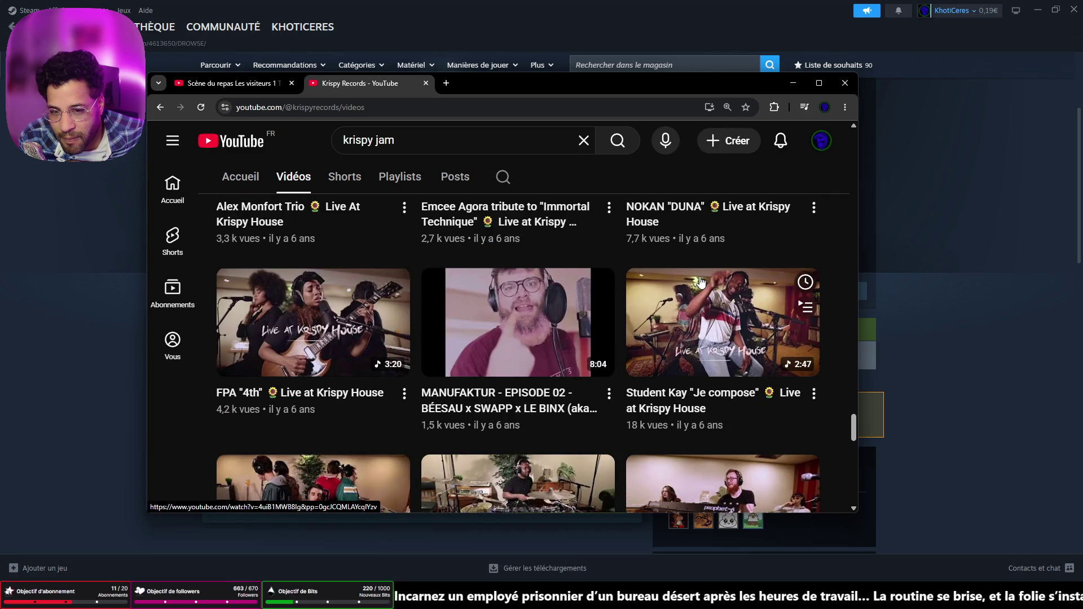
scroll(699, 282, down, 2)
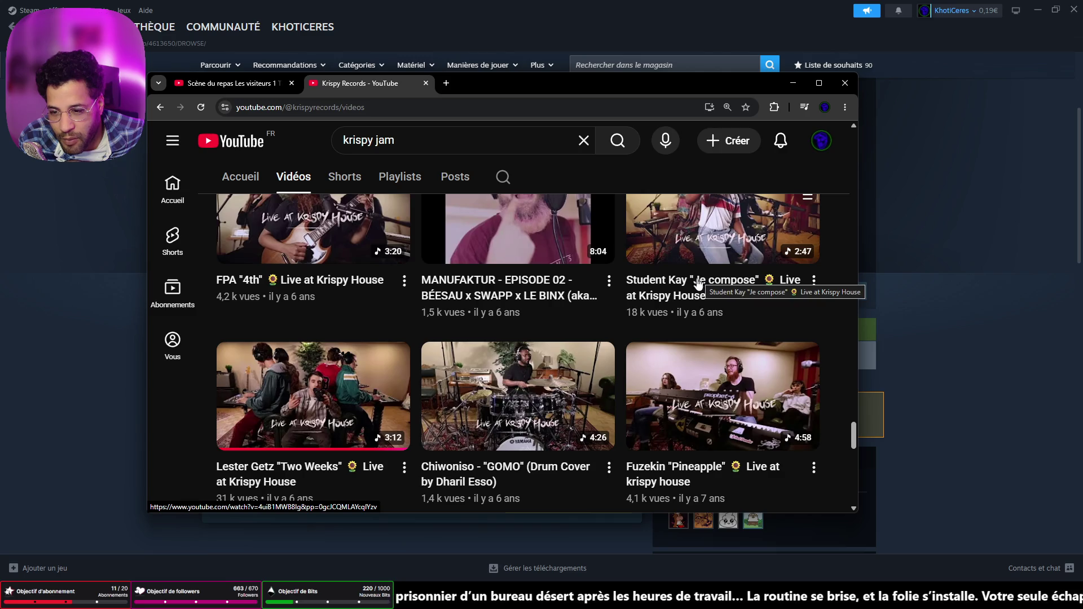
scroll(666, 303, down, 6)
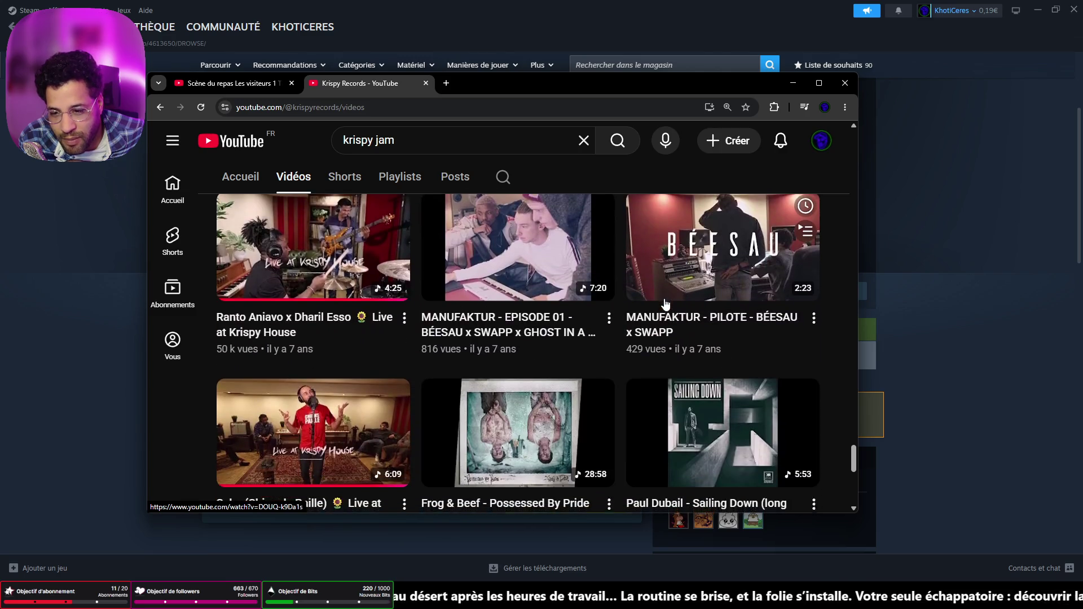
click(275, 430)
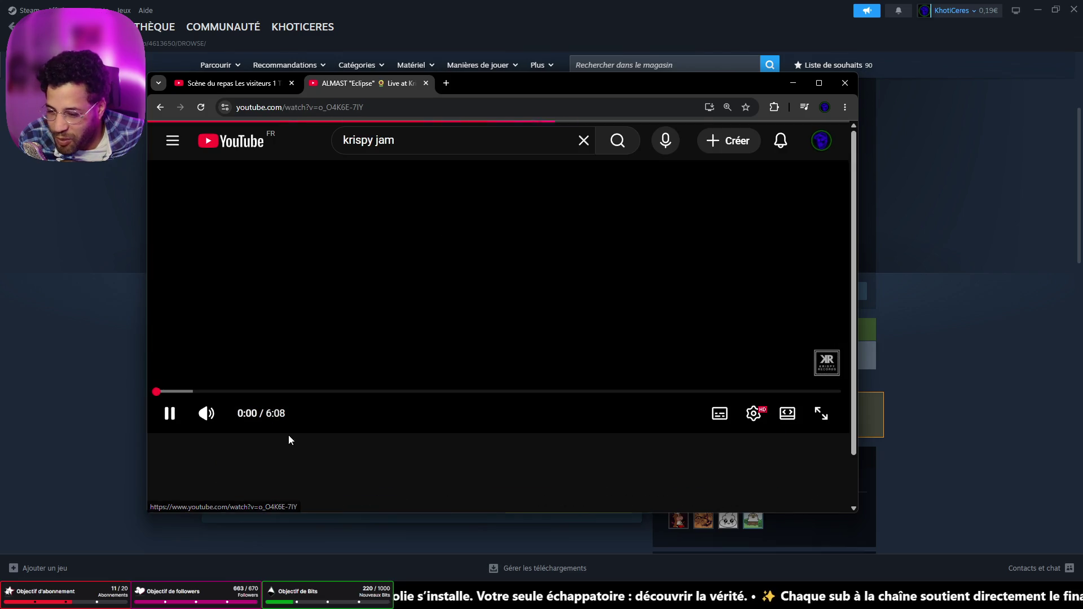
Seek the Sako live video to 0:32, 0:19, then 1:20, leaving it paused near 1:21
click(214, 391)
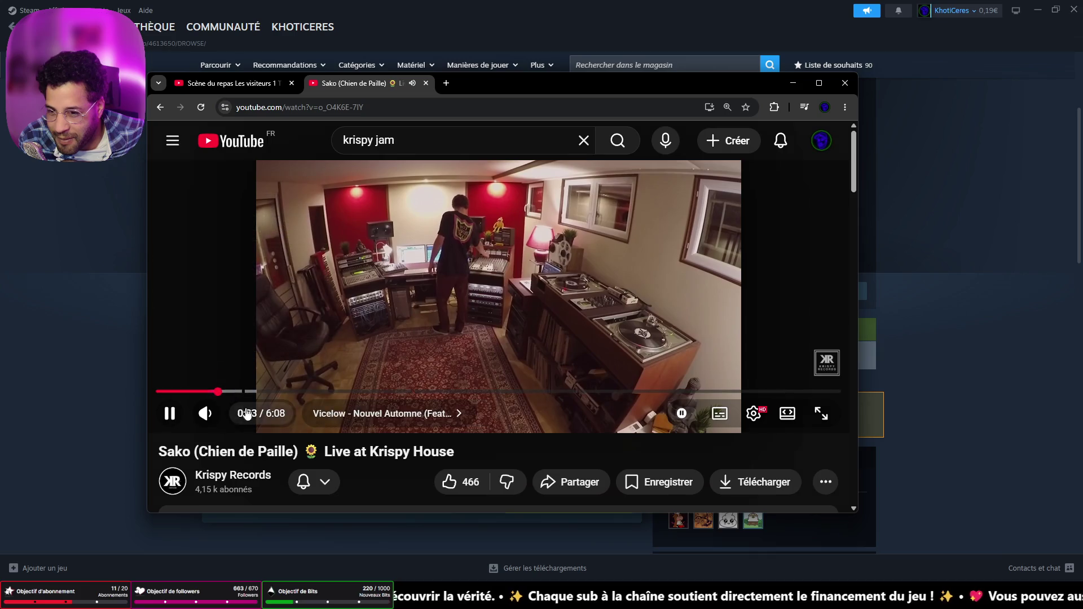
click(191, 392)
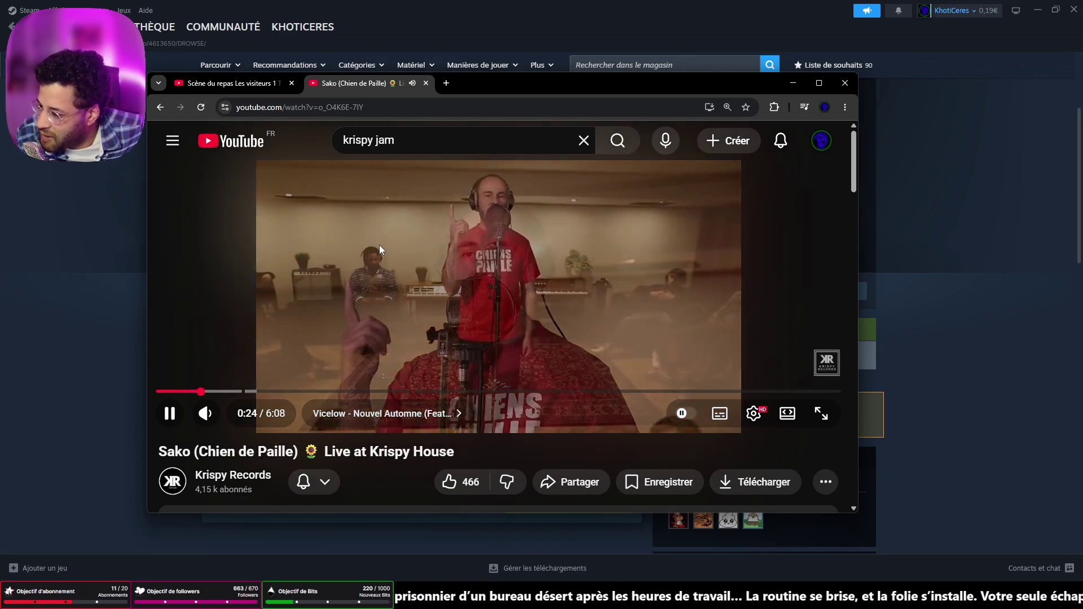
click(379, 245)
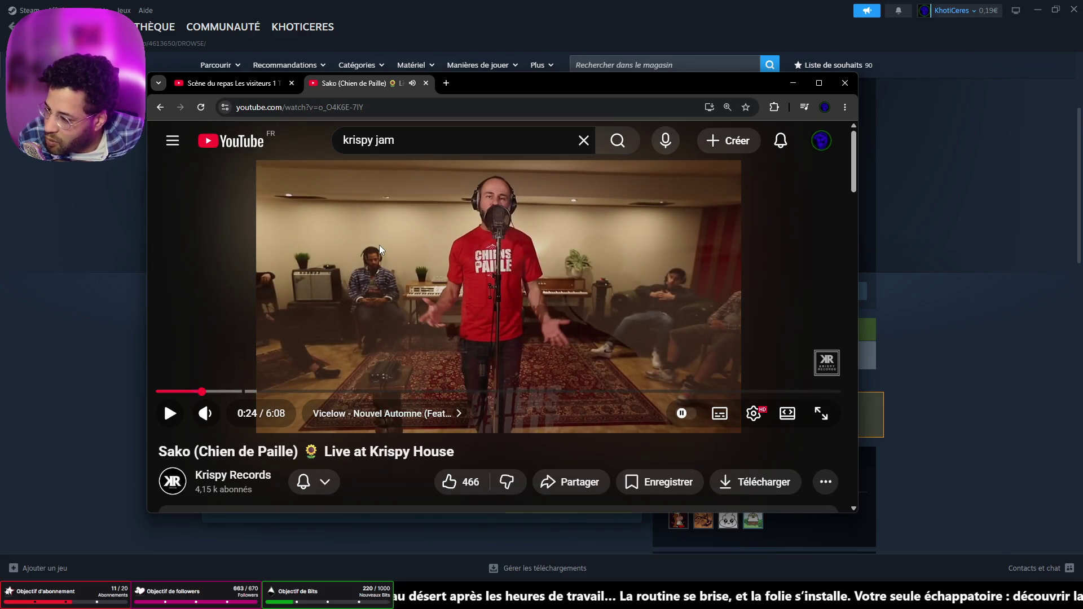
click(379, 245)
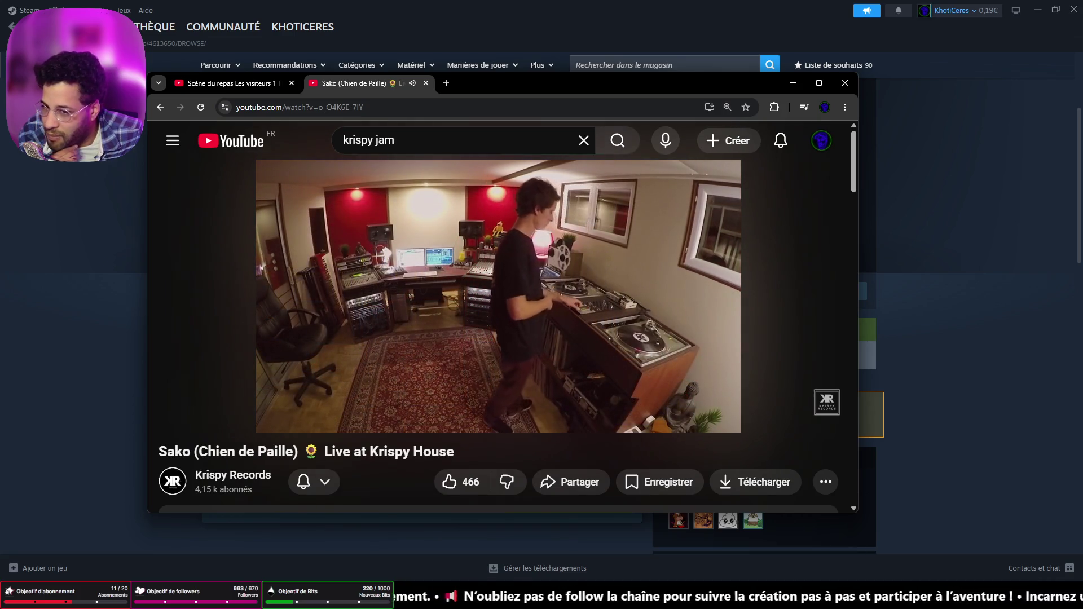
mouse_move(454, 336)
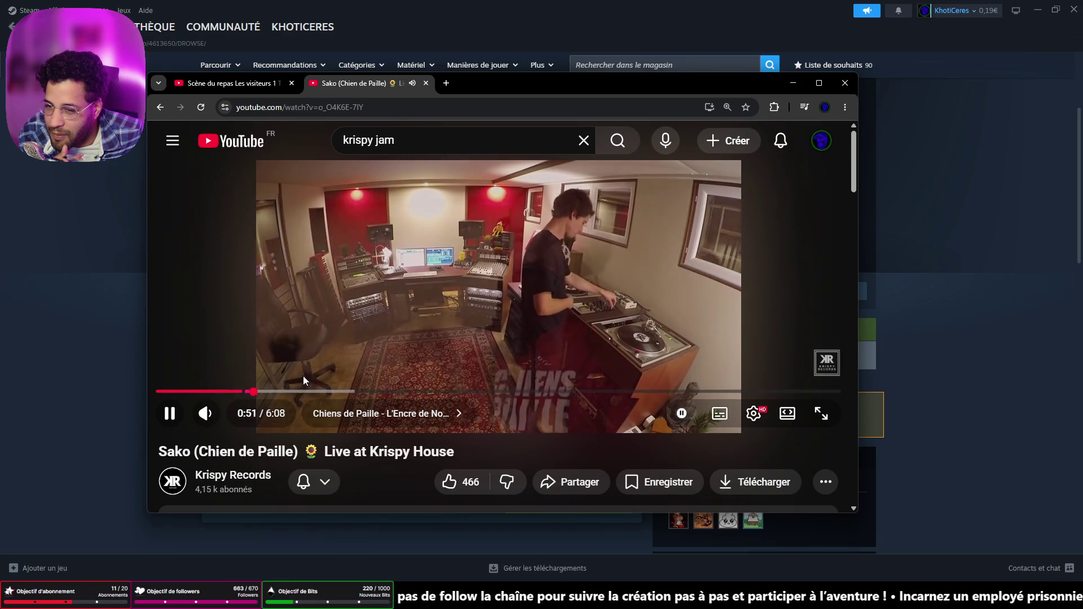
click(305, 390)
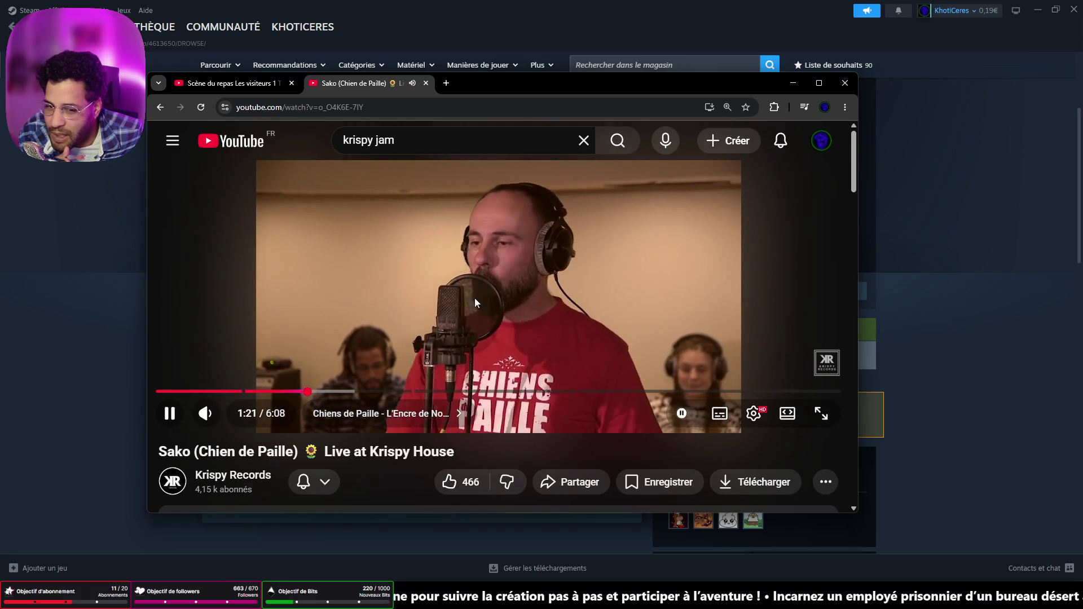
click(540, 258)
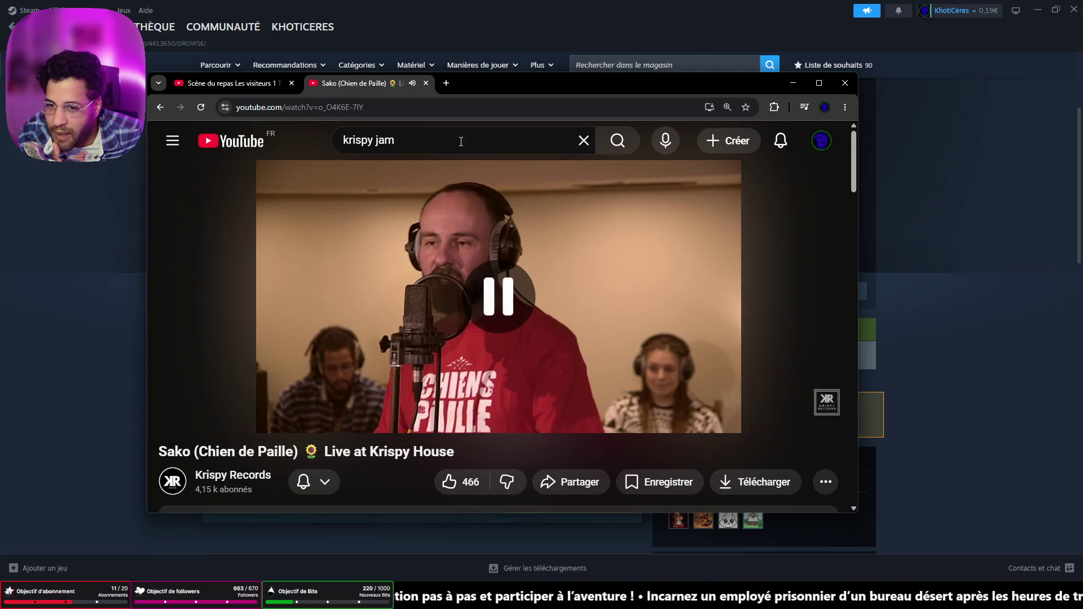
Search YouTube for 'anissa altmayer' using the suggested query
text(/anissa)
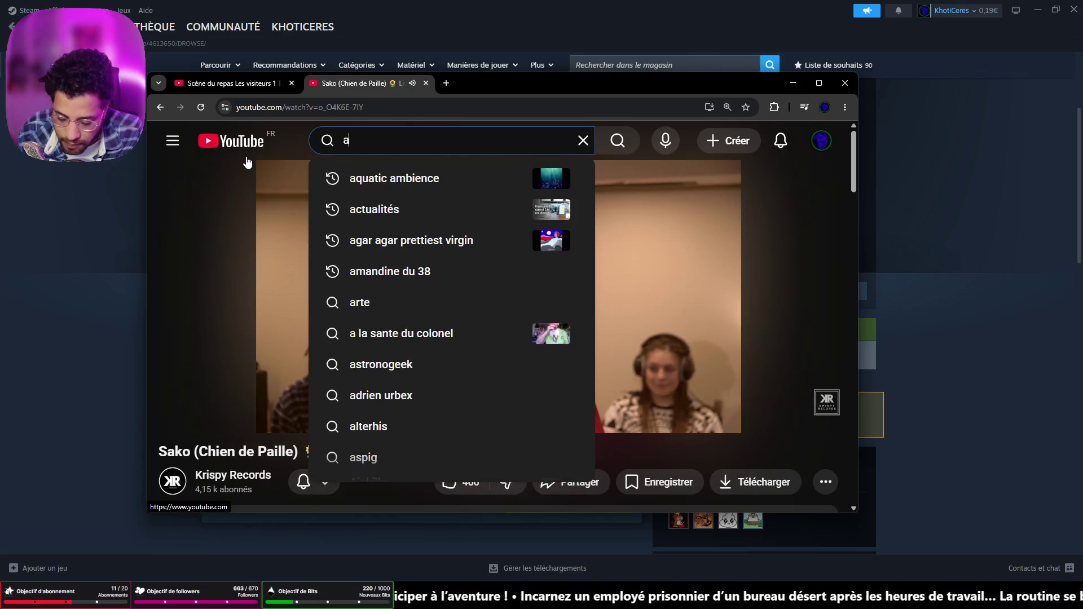
key(Down)
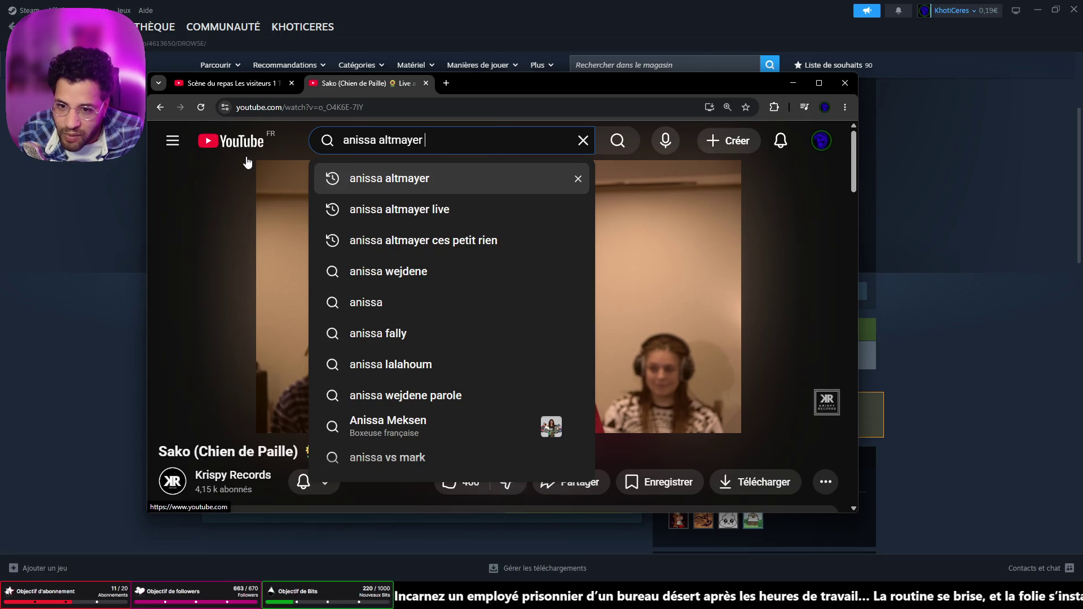
key(Return)
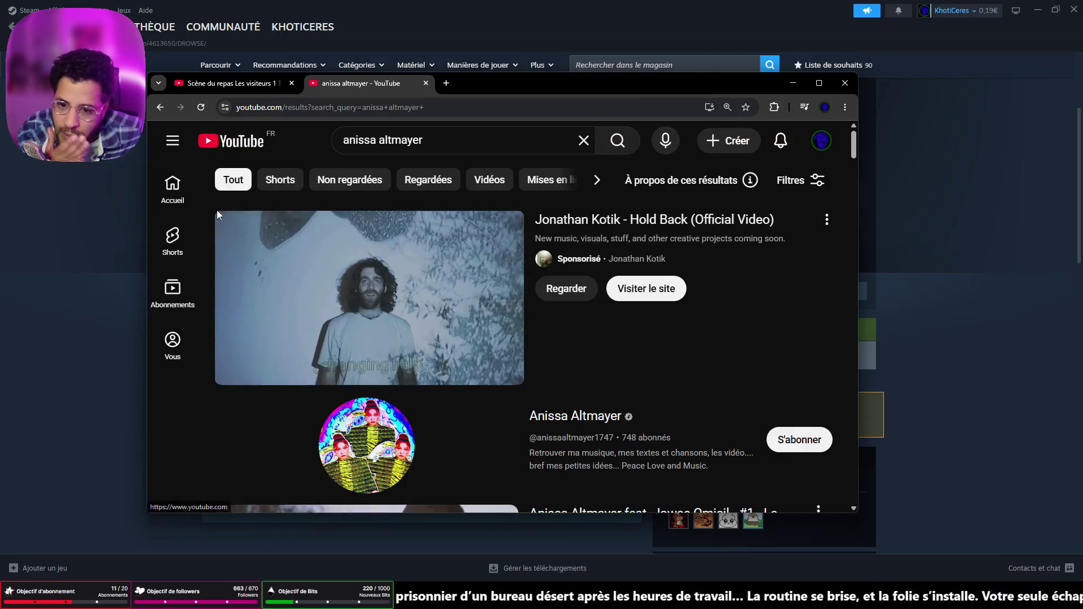
scroll(549, 395, down, 5)
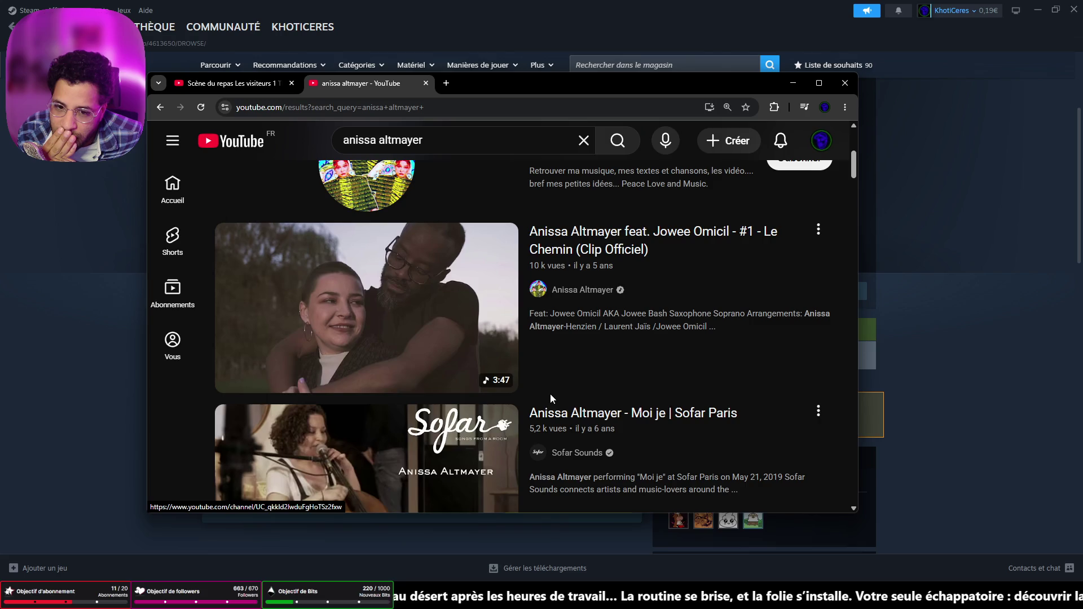
scroll(550, 393, down, 5)
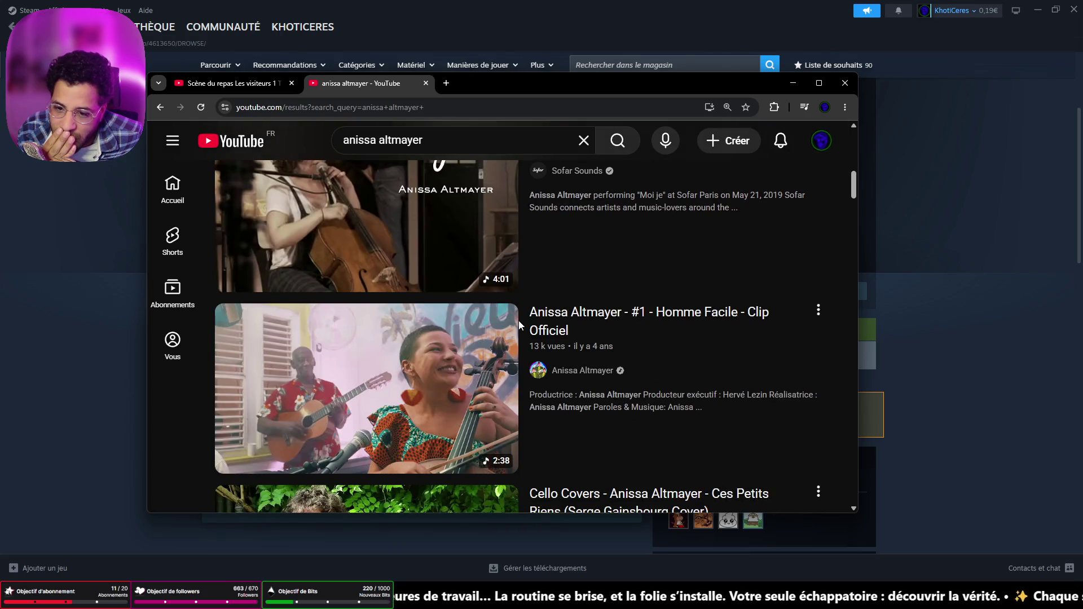
scroll(519, 325, down, 10)
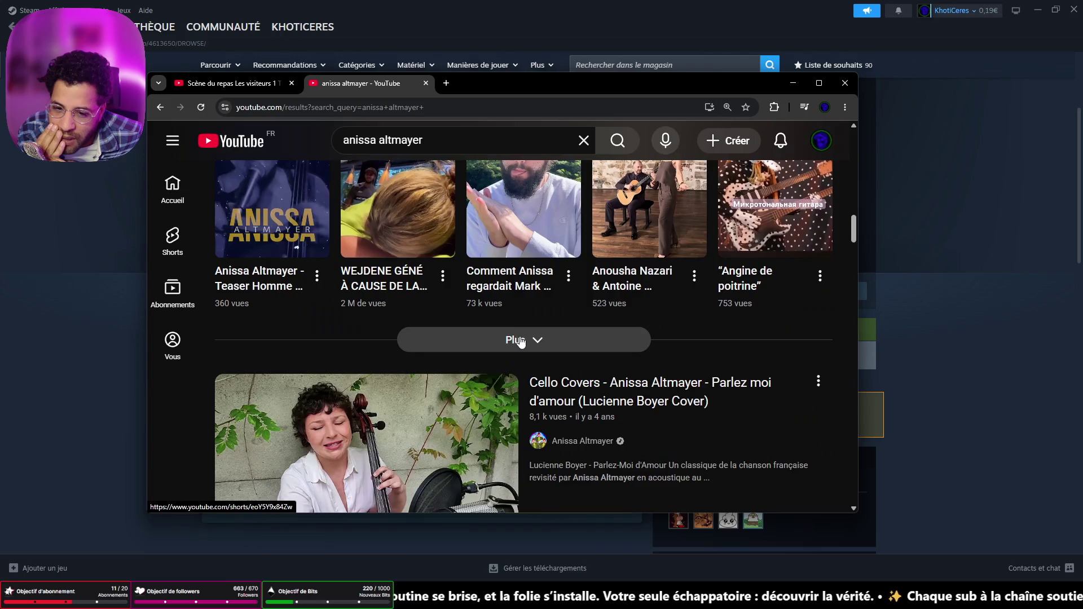
scroll(519, 340, down, 14)
scroll(522, 338, down, 13)
scroll(523, 337, down, 12)
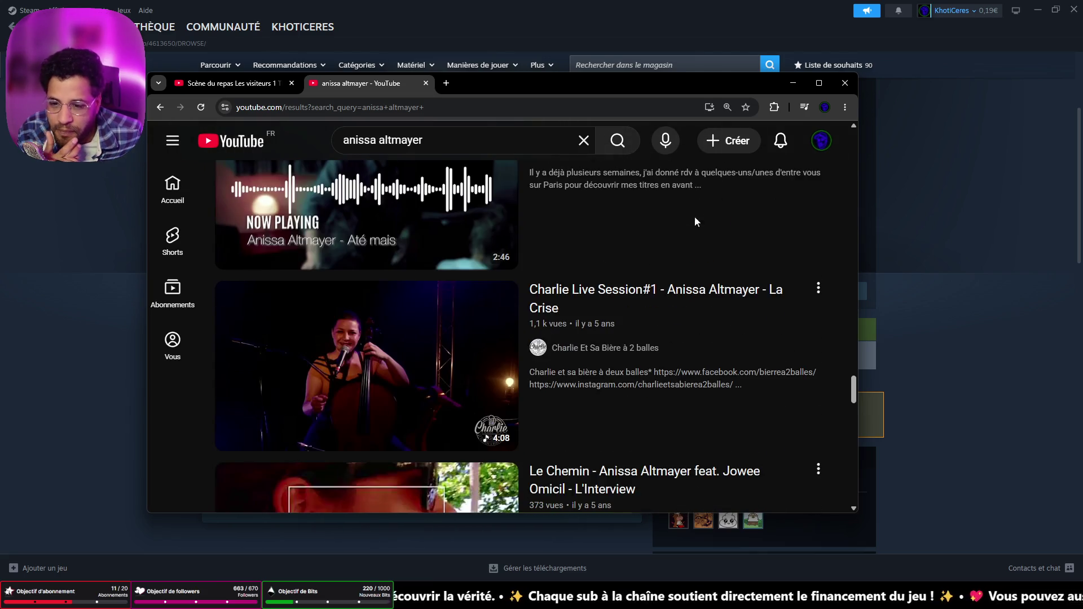
click(855, 86)
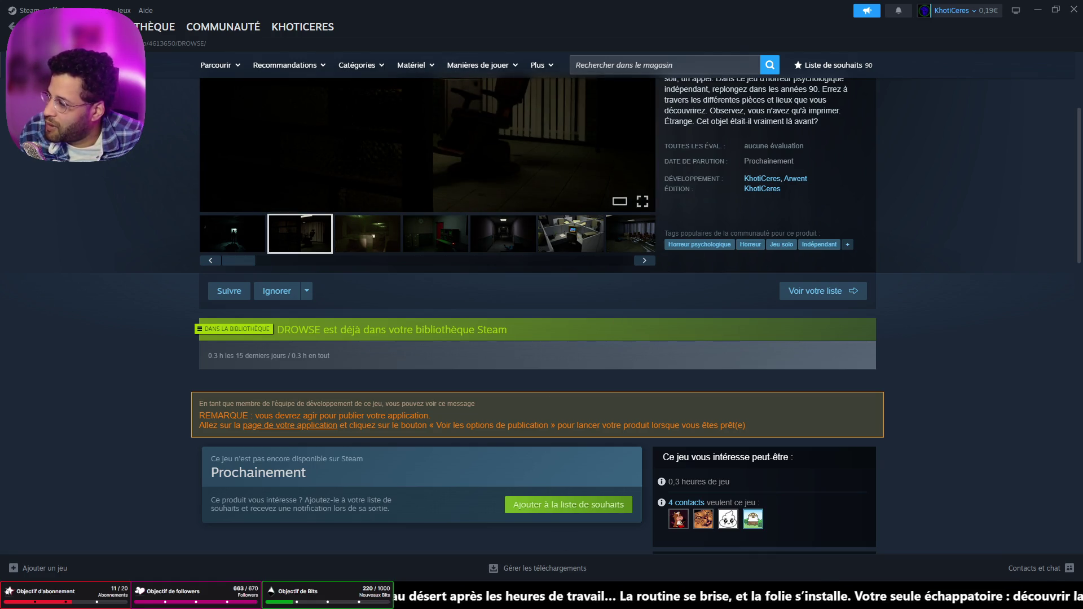
Load the Twitch home page in a new window and expand the followed channels with 'Afficher plus'
key(super+1)
click(271, 126)
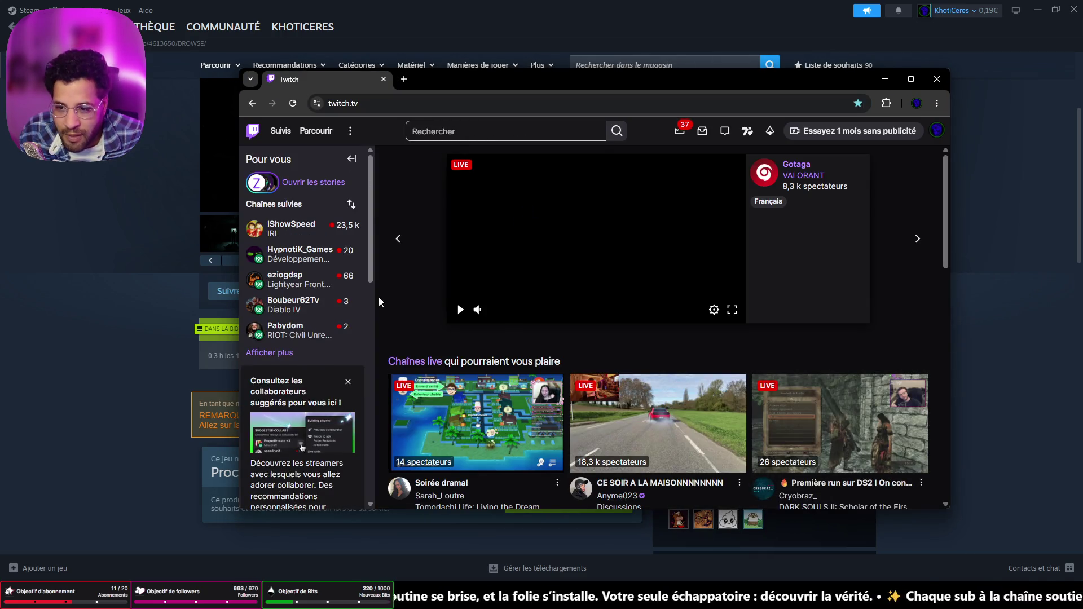
click(282, 352)
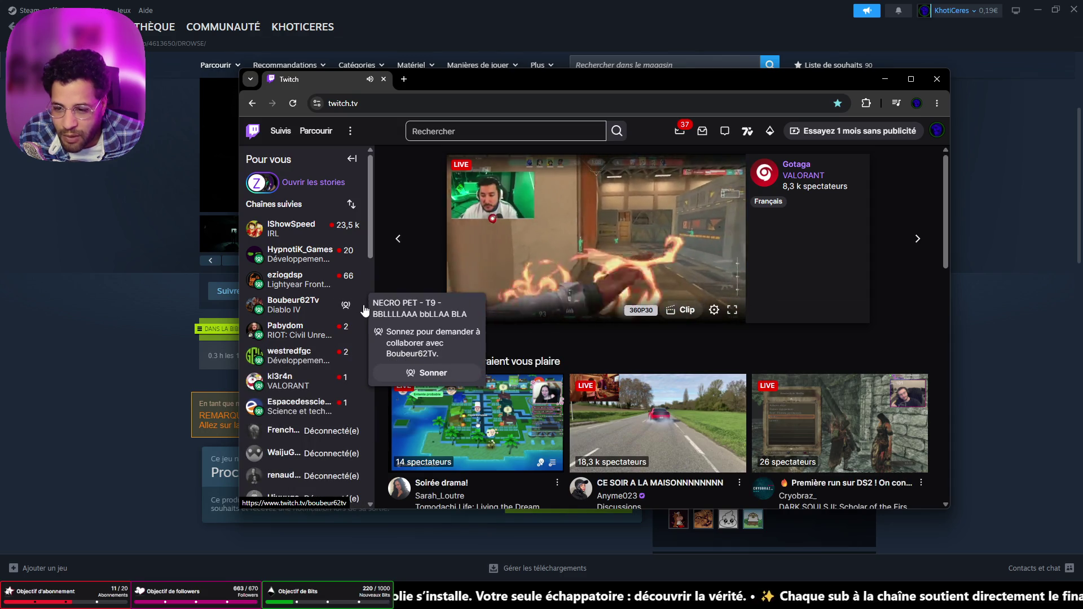
mouse_move(289, 236)
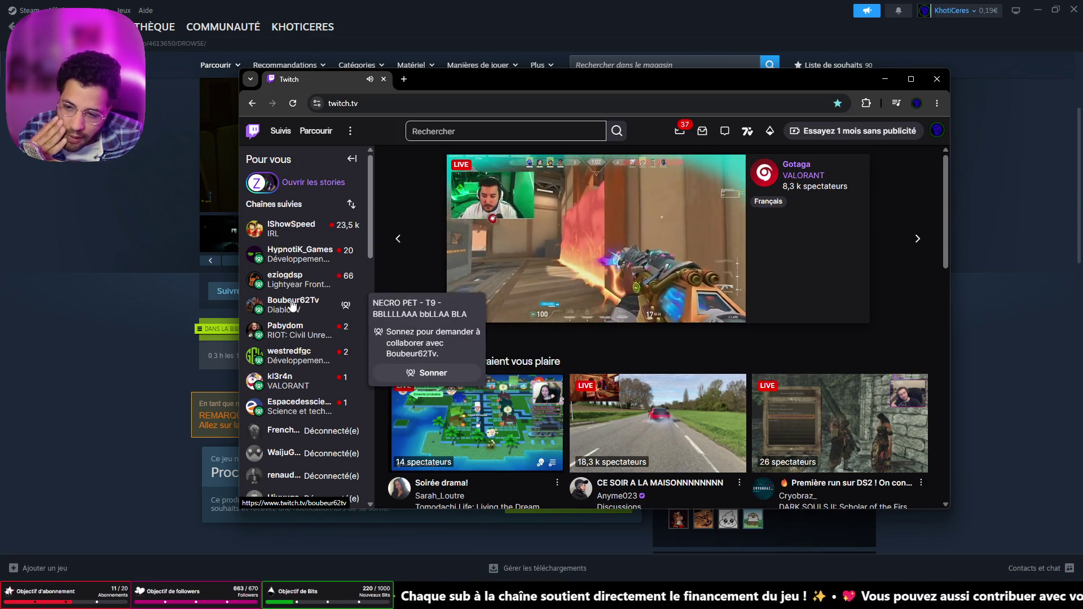
mouse_move(299, 413)
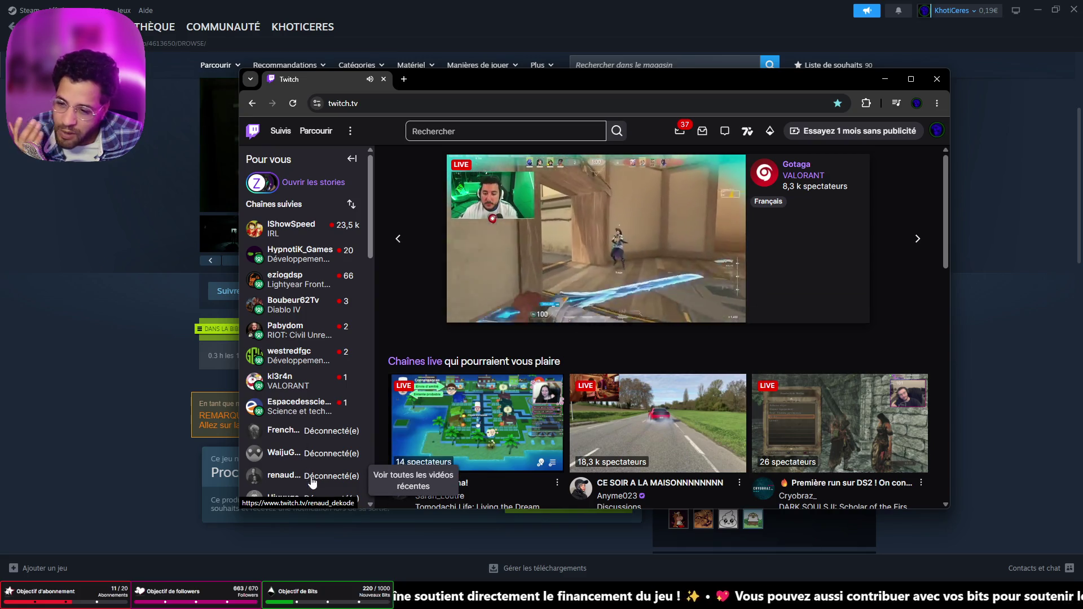
Open Espacedessciences' Rennes sky-camera stream, toggling the side panel to Communauté and back to chat
click(285, 414)
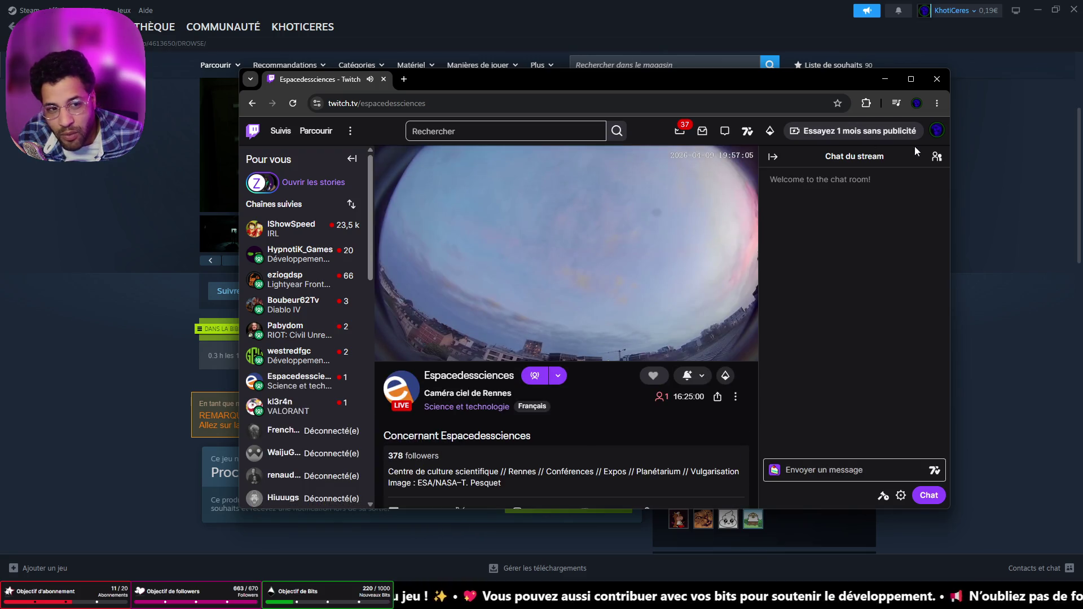
click(935, 161)
click(936, 160)
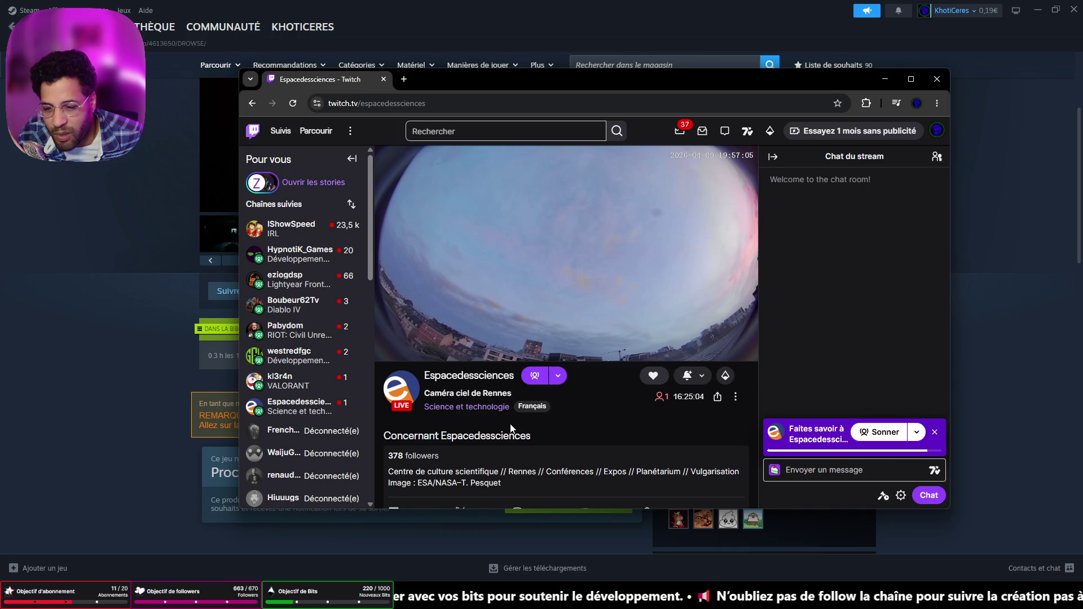
scroll(510, 424, down, 2)
scroll(510, 424, up, 2)
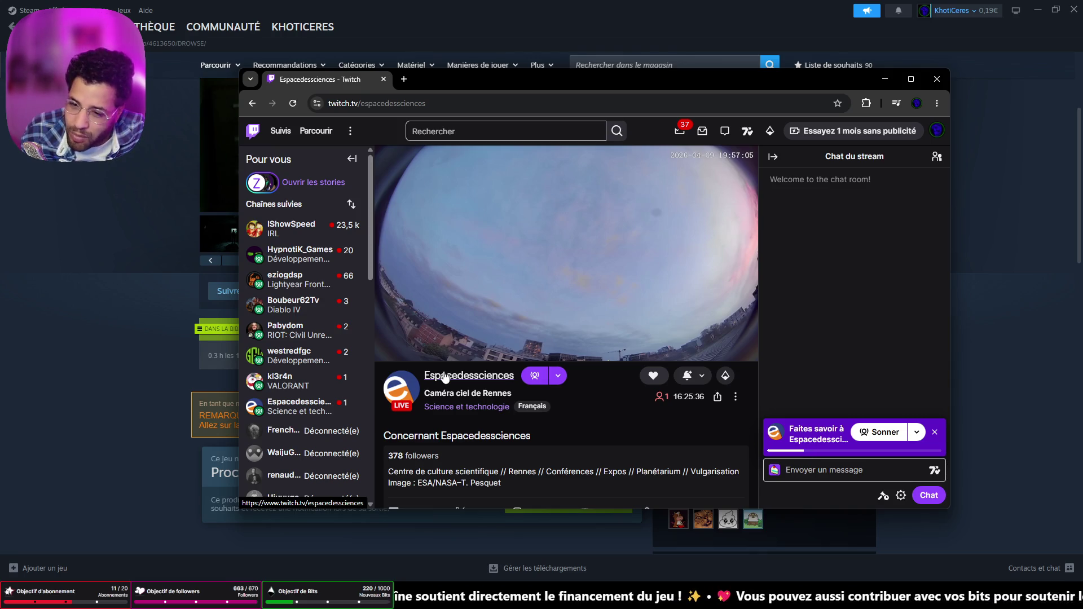
Browse to the Développement de logiciels et de jeux category, close the mini-player, and maximize the window
click(304, 133)
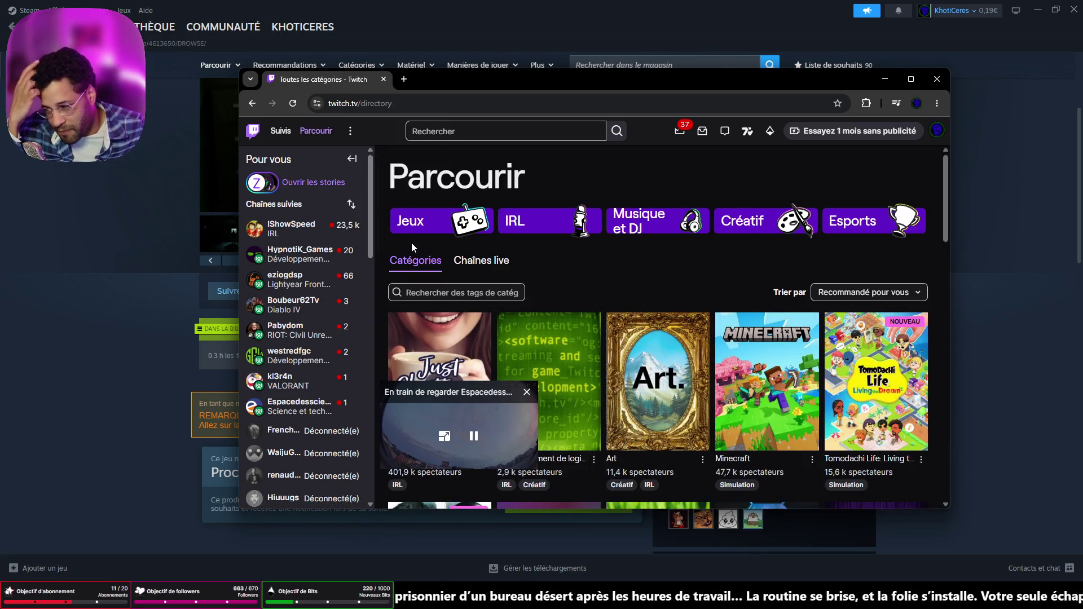
click(564, 344)
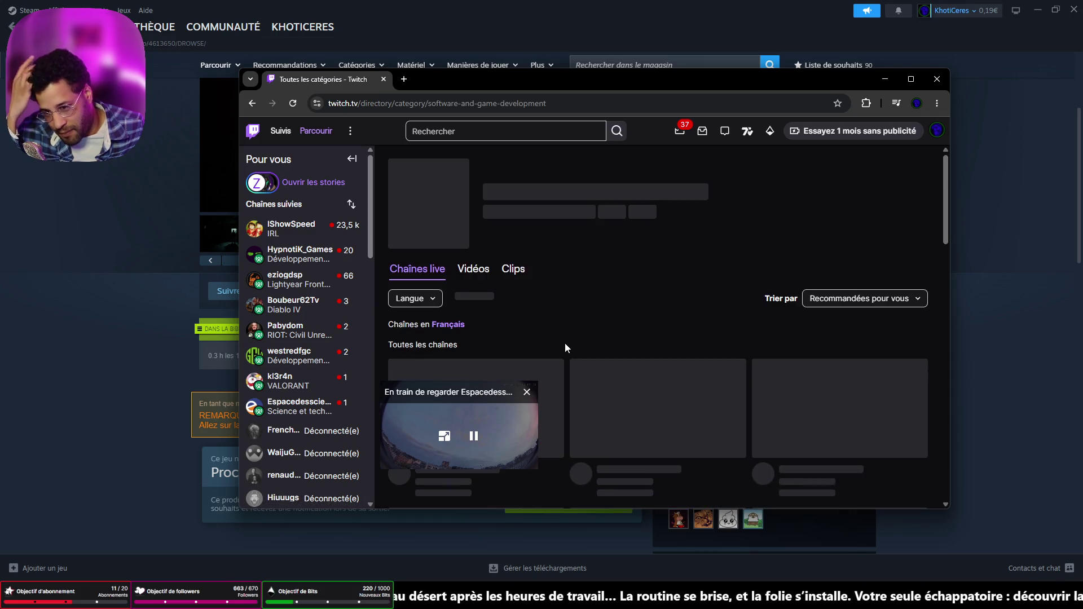
click(526, 392)
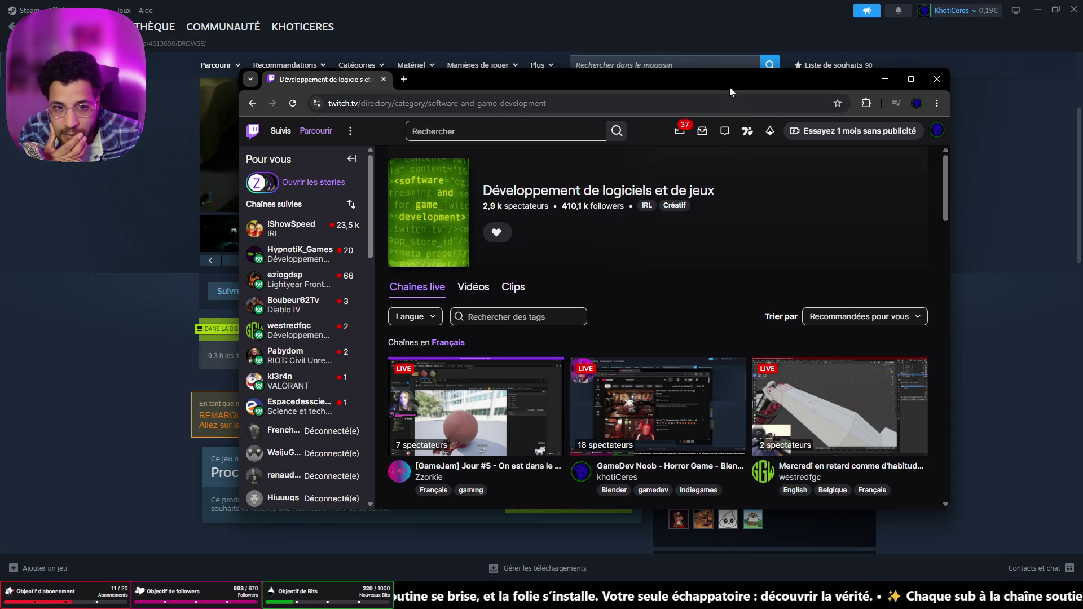
double_click(645, 76)
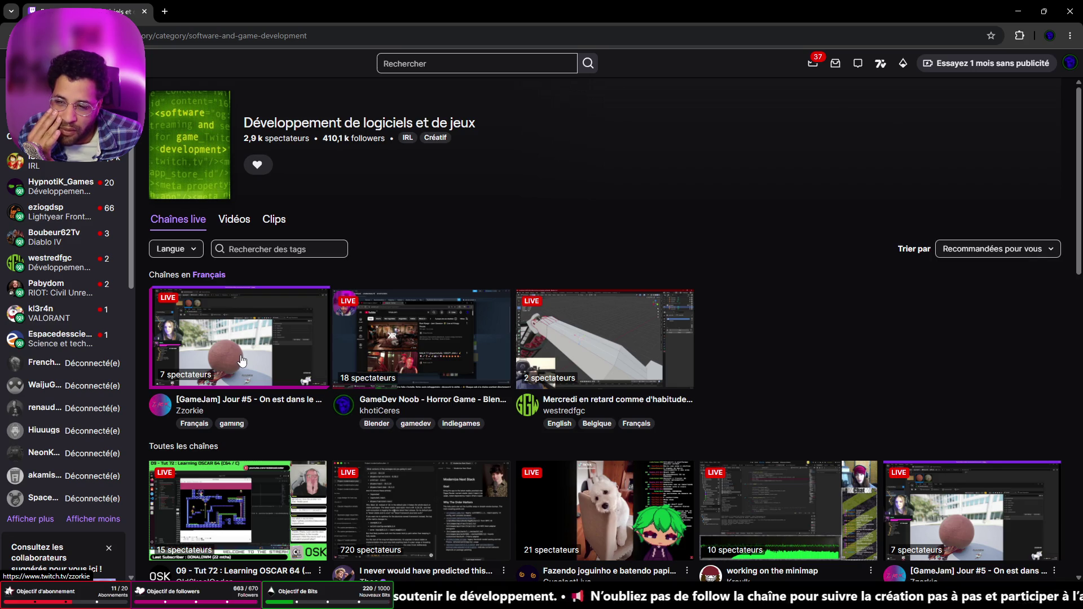
Filter the category's live channels to Français under the Langue filter
scroll(247, 341, down, 3)
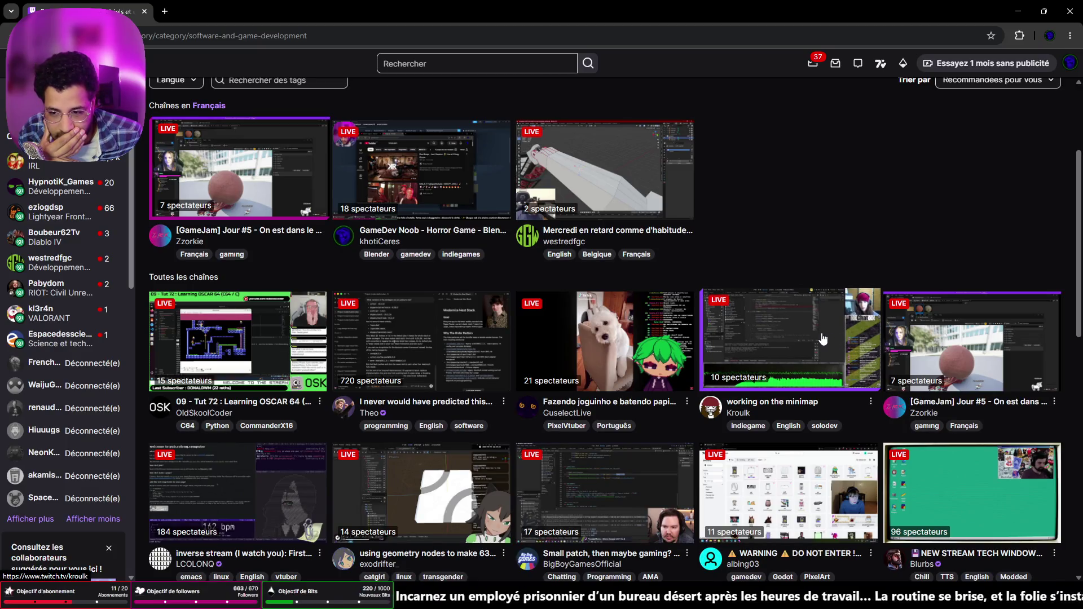
scroll(838, 338, up, 3)
click(190, 253)
click(163, 276)
key(Escape)
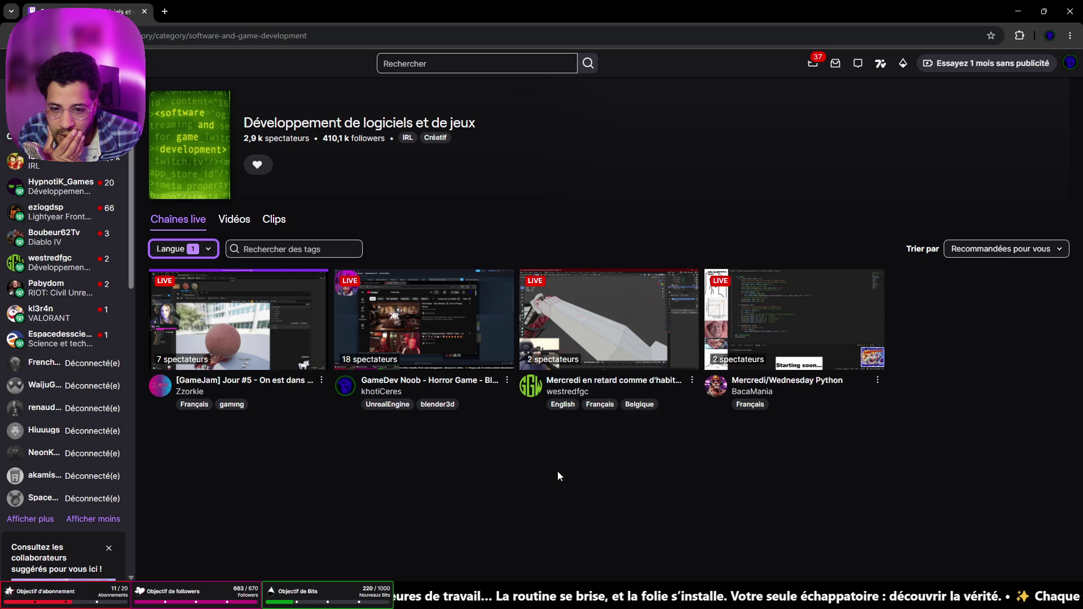
Open westredfgc's live stream from the category grid and select the channel name under the player
click(638, 333)
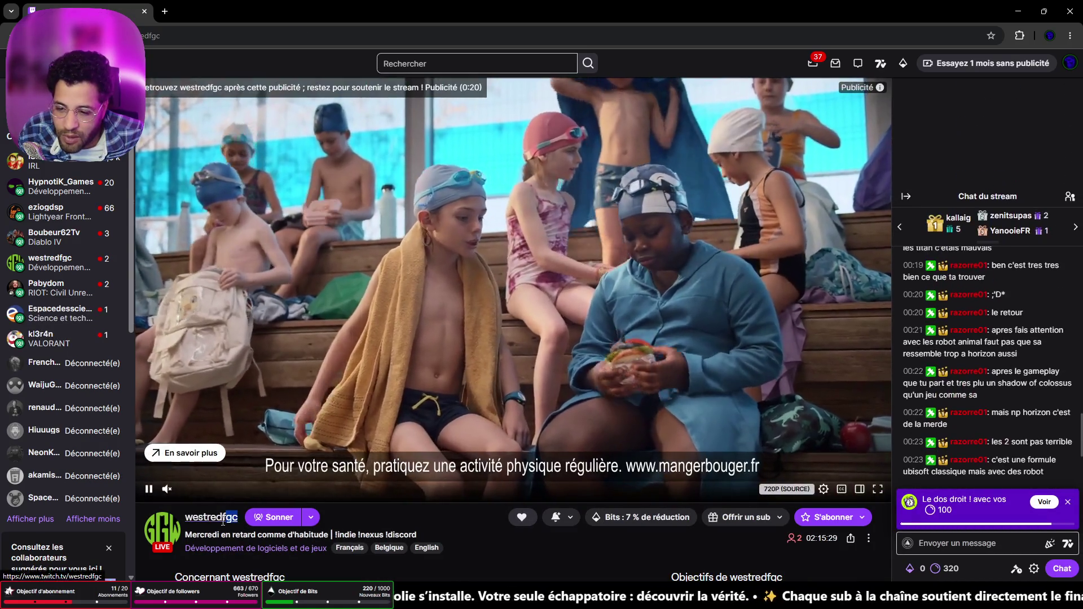
double_click(225, 516)
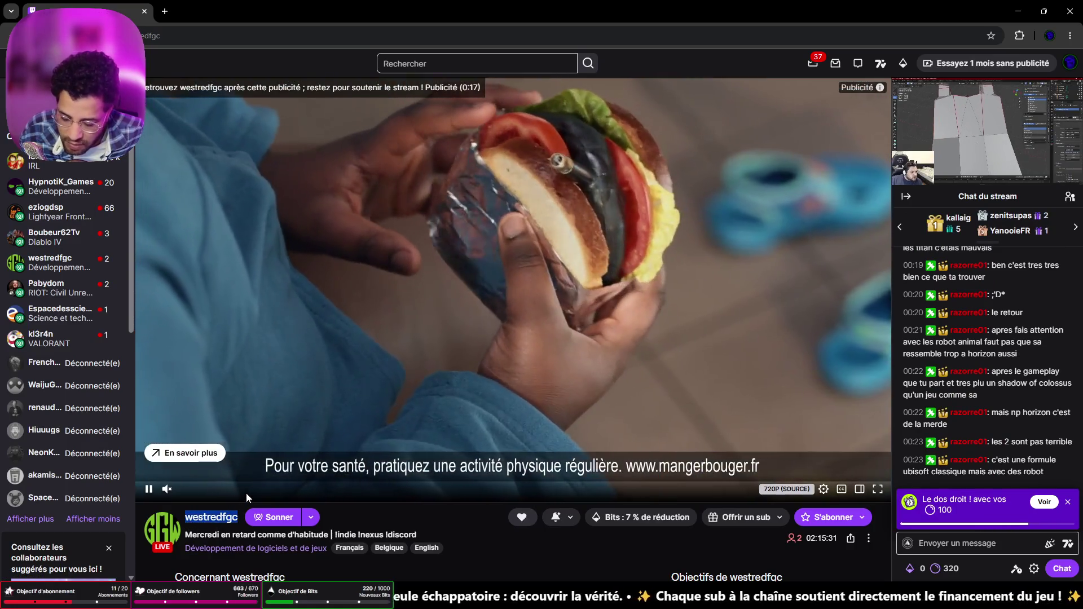